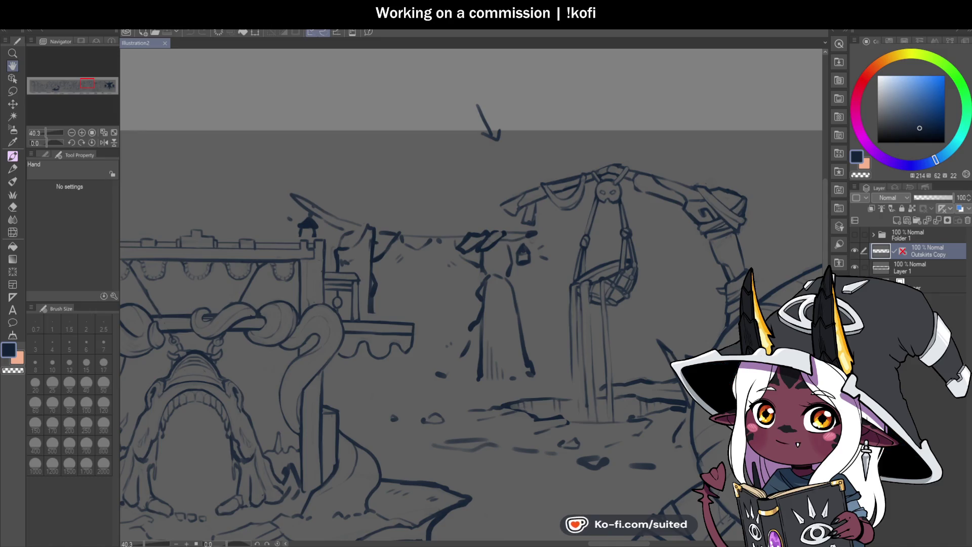
Step: Zoom out and pan across the full market-street strip to check it
scroll(424, 211, "down", 8)
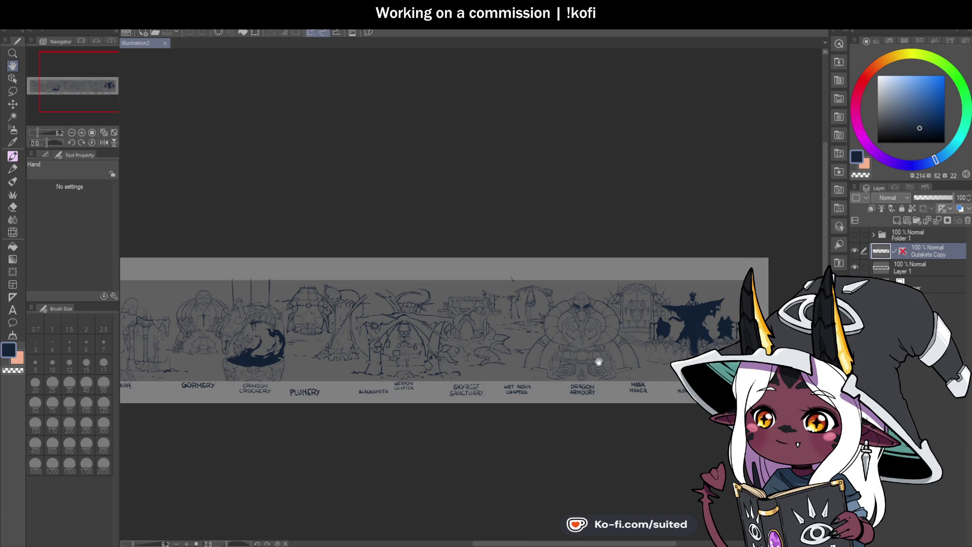
left_click_drag(598, 361, 666, 319)
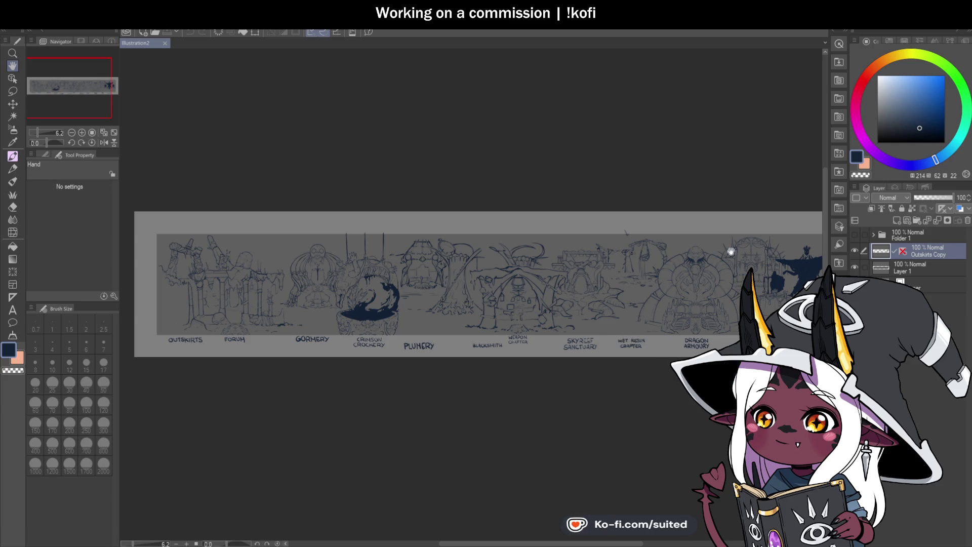
scroll(680, 266, "up", 5)
scroll(680, 265, "up", 1)
left_click_drag(624, 310, 586, 330)
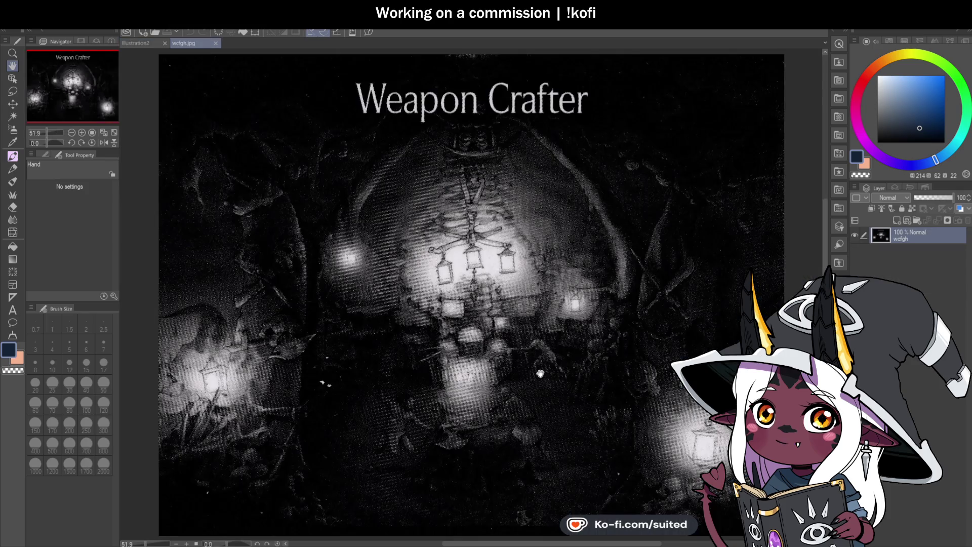
Step: Close the wcfgh.jpg Weapon Crafter reference, leaving wrcfdgh.jpg beside Illustration2
left_click(216, 43)
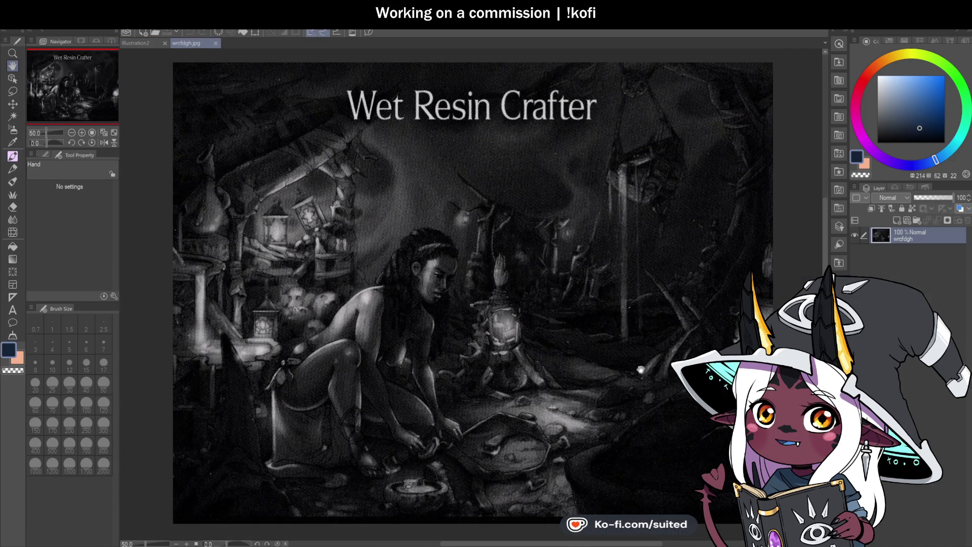
scroll(639, 284, "down", 1)
scroll(640, 303, "down", 1)
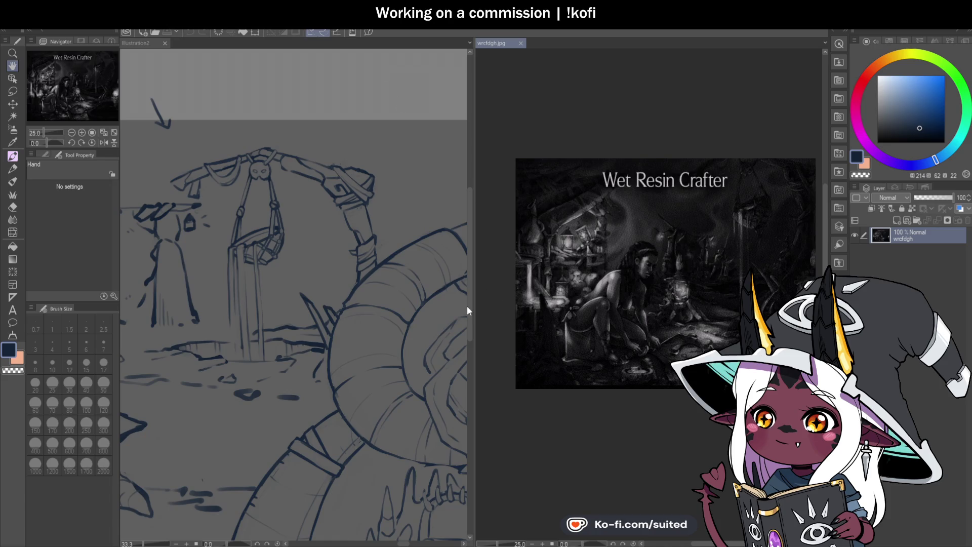
Step: Widen the sketch pane beside the narrower reference and shift the reference view
left_click_drag(473, 309, 659, 314)
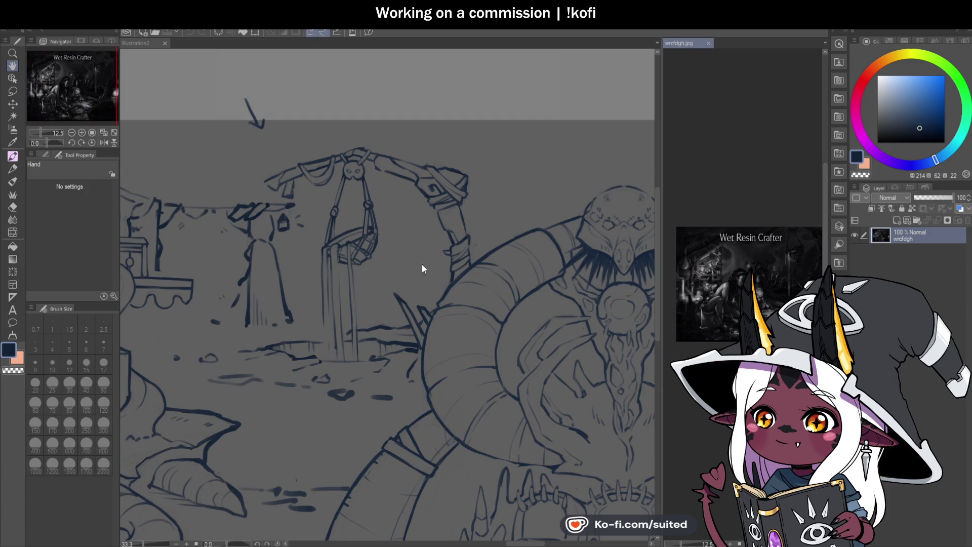
mouse_move(818, 274)
left_mouse_down()
mouse_move(757, 273)
mouse_move(789, 316)
left_mouse_up()
scroll(758, 274, "up", 1)
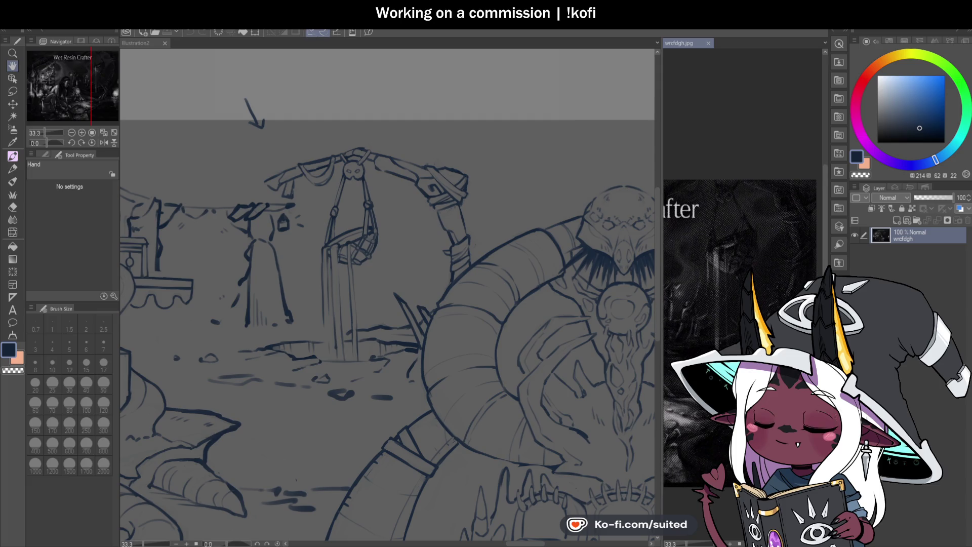
Step: Lasso and delete the guide arrow above the archway, deselect, and return to the brush
left_click(302, 93)
scroll(273, 100, "up", 1)
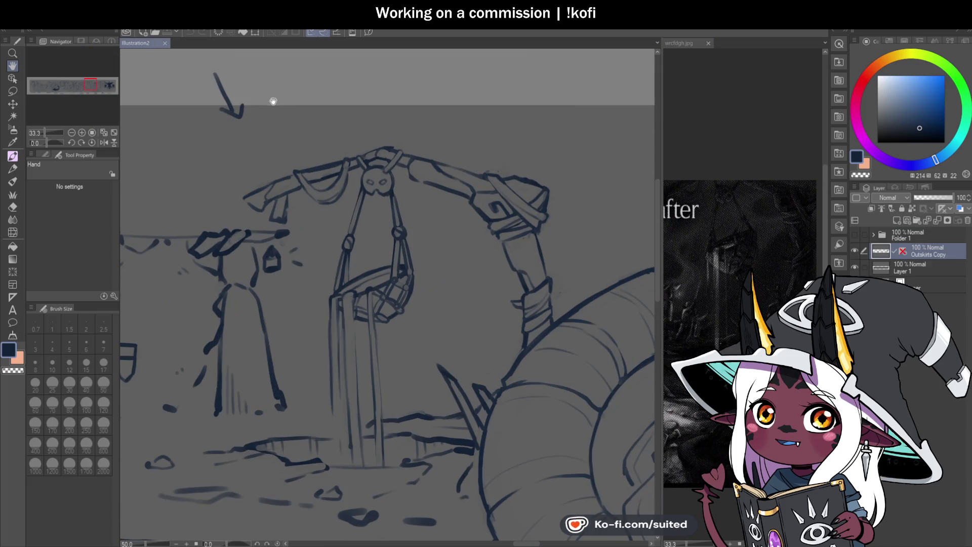
key("l")
left_click_drag(261, 60, 271, 61)
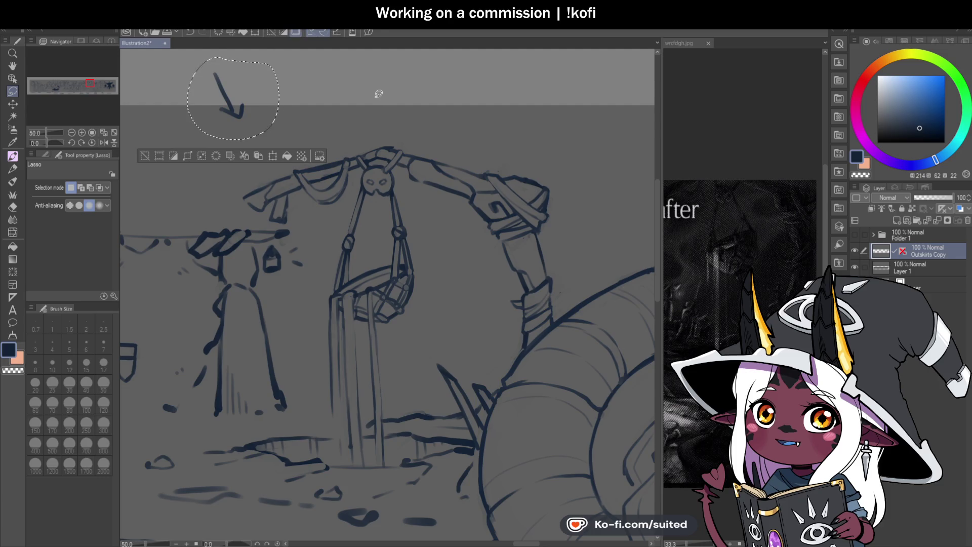
key("Delete")
key("ctrl+d")
key("b")
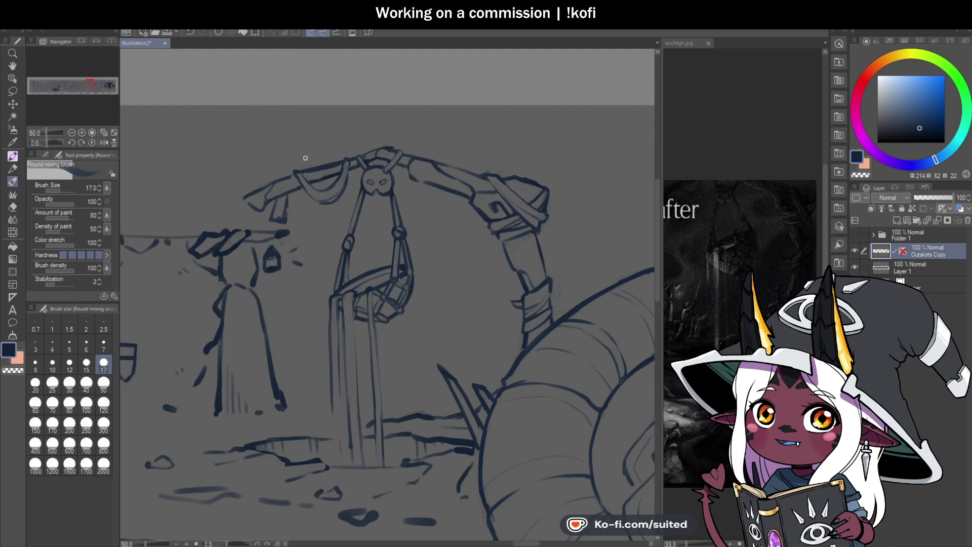
Step: Scroll the reference image up to see its lower part, then refocus the sketch with the brush
scroll(318, 300, "down", 2)
scroll(461, 376, "up", 1)
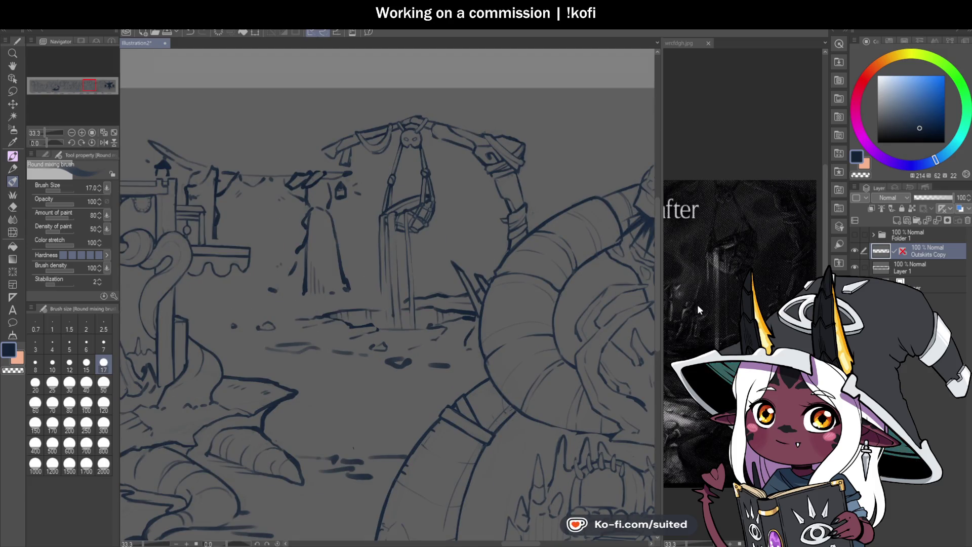
key("h")
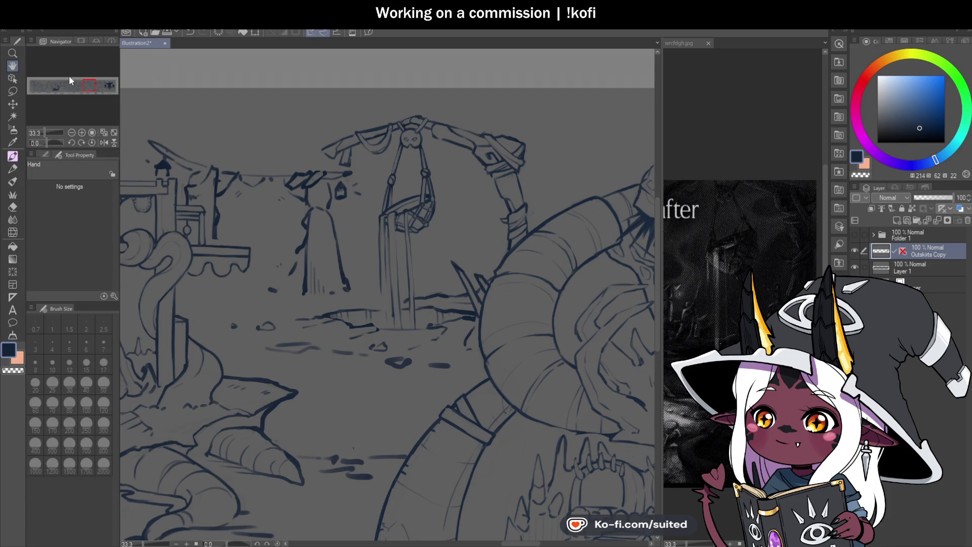
left_click(733, 265)
mouse_move(737, 294)
left_mouse_down()
mouse_move(739, 204)
mouse_move(739, 223)
mouse_move(746, 214)
left_mouse_up()
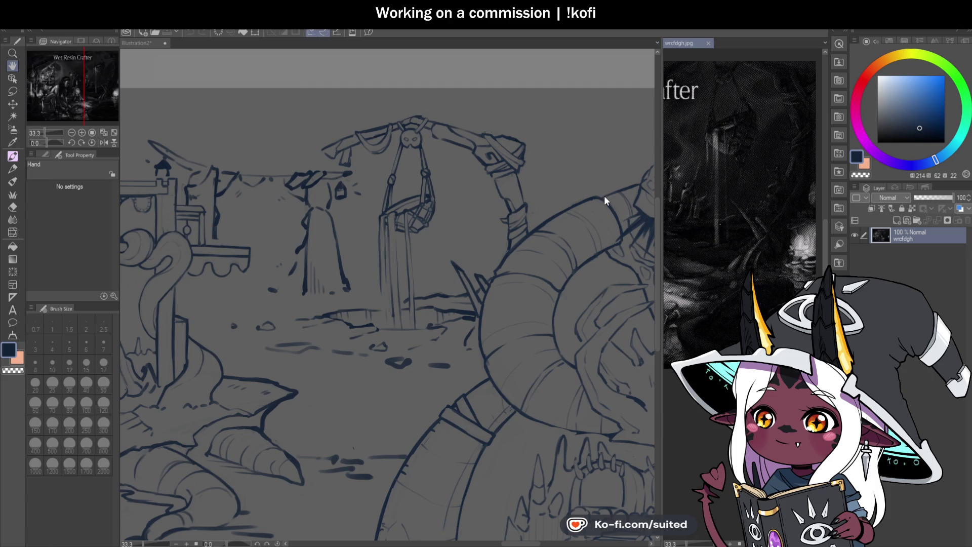
left_click(261, 195)
key("b")
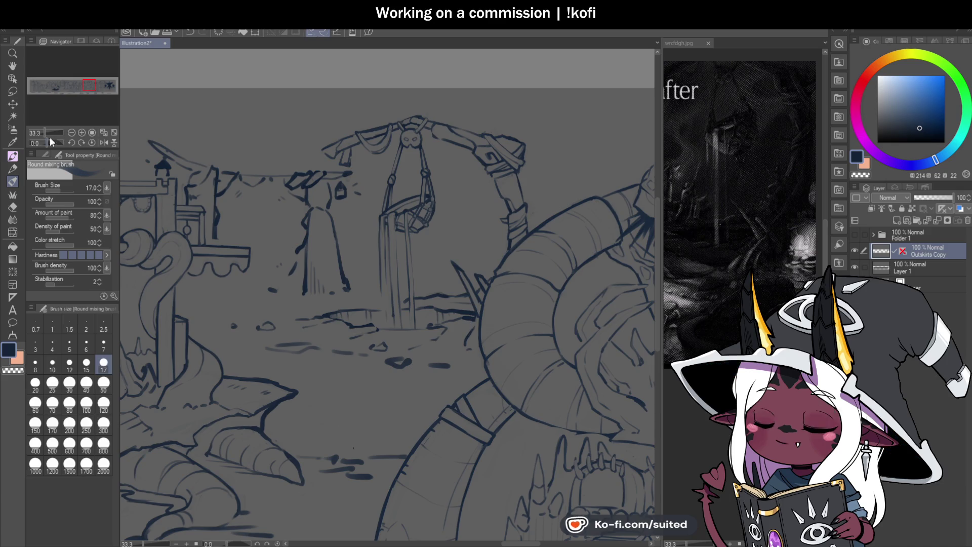
left_click(13, 66)
Step: Pan and zoom around the tentacled monster stall and the Dragon Armoury drawing
mouse_move(438, 372)
left_mouse_down()
mouse_move(451, 329)
mouse_move(444, 367)
mouse_move(582, 343)
mouse_move(497, 343)
mouse_move(475, 373)
mouse_move(479, 365)
left_mouse_up()
scroll(462, 304, "down", 1)
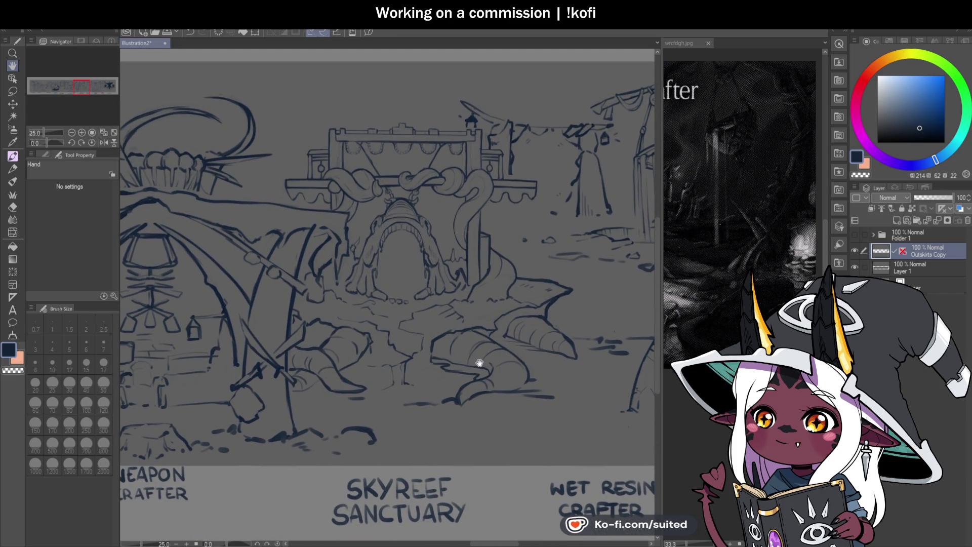
scroll(436, 273, "up", 2)
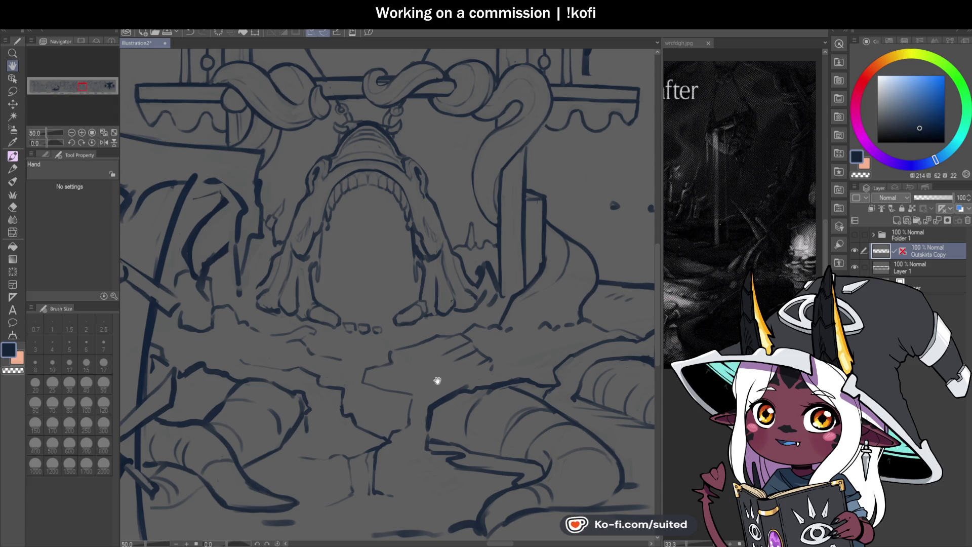
left_click_drag(437, 381, 433, 390)
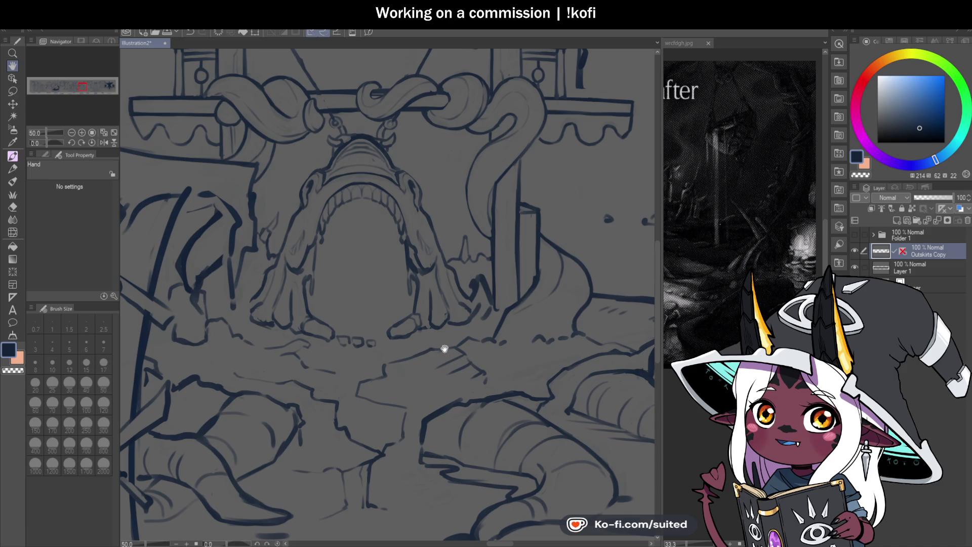
scroll(444, 350, "down", 1)
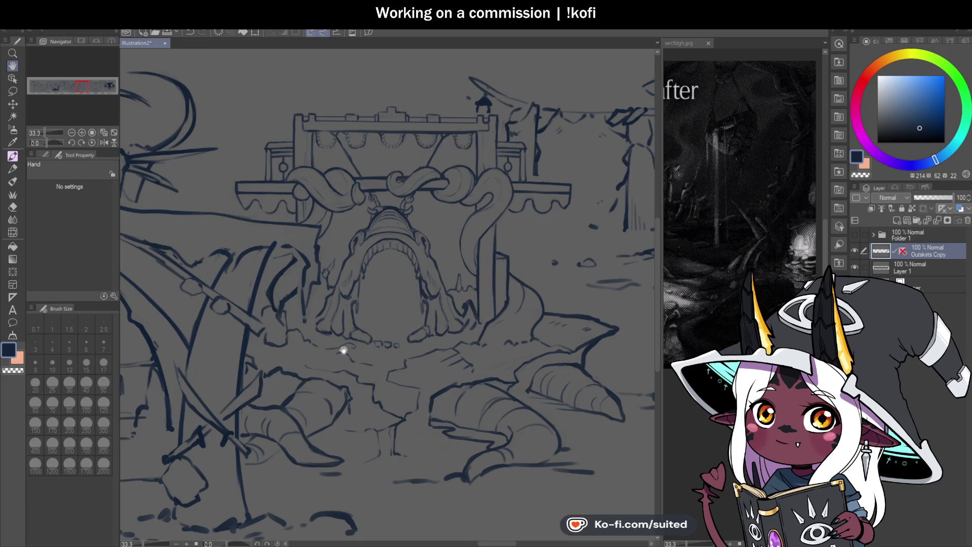
scroll(420, 353, "up", 1)
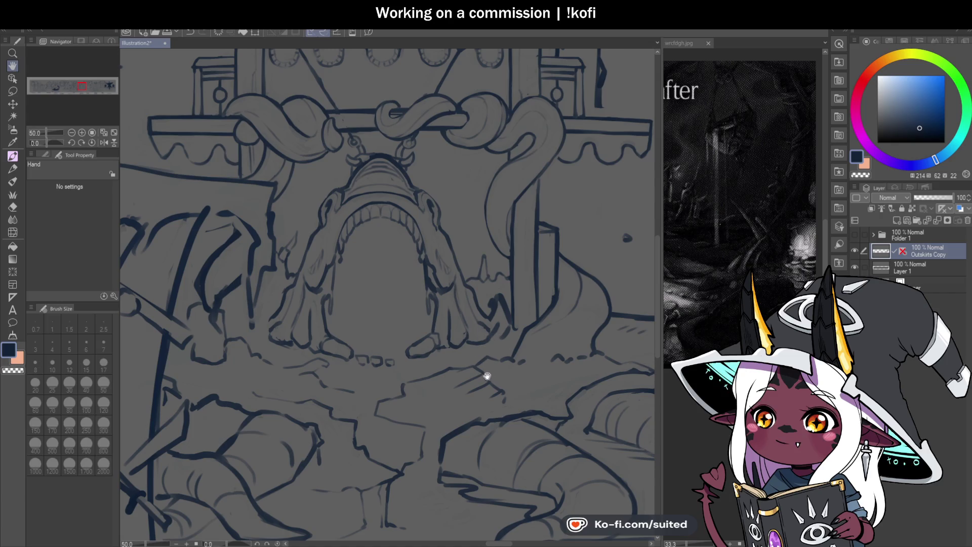
scroll(487, 375, "down", 4)
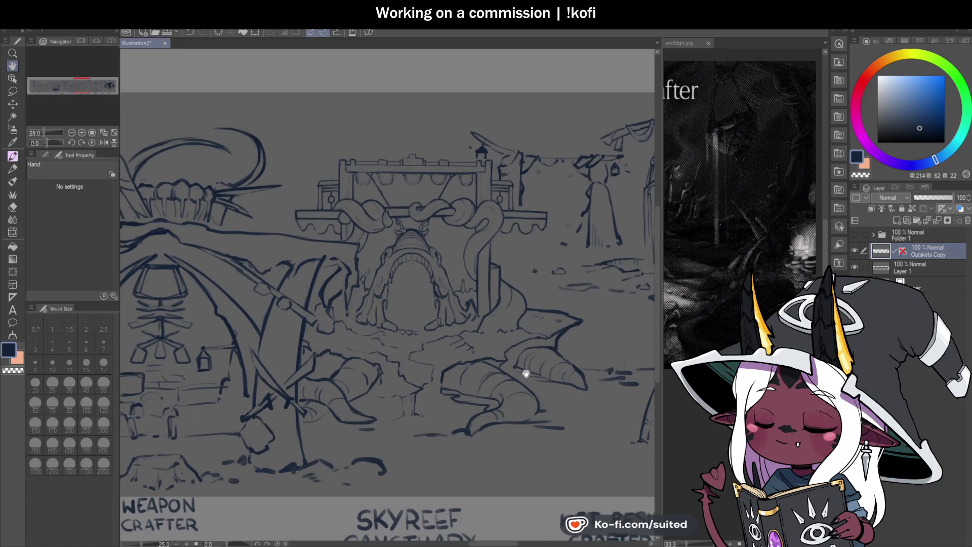
scroll(526, 374, "down", 3)
left_click_drag(485, 366, 407, 403)
scroll(455, 326, "up", 4)
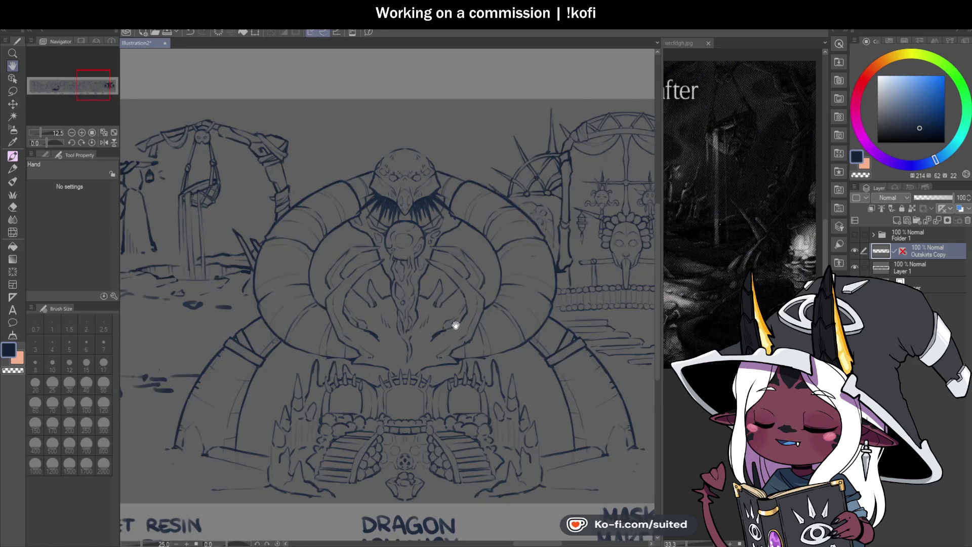
scroll(455, 326, "up", 1)
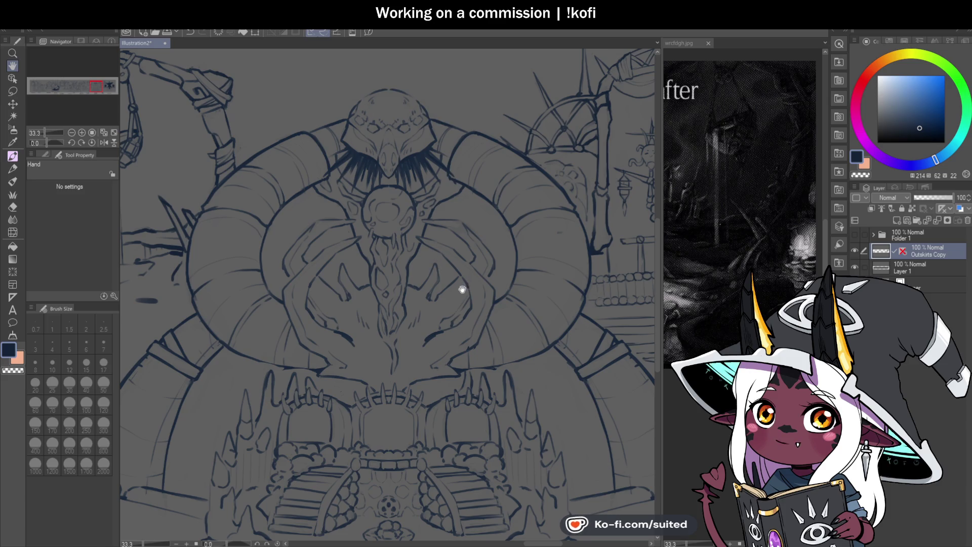
scroll(466, 289, "down", 2)
scroll(560, 369, "up", 1)
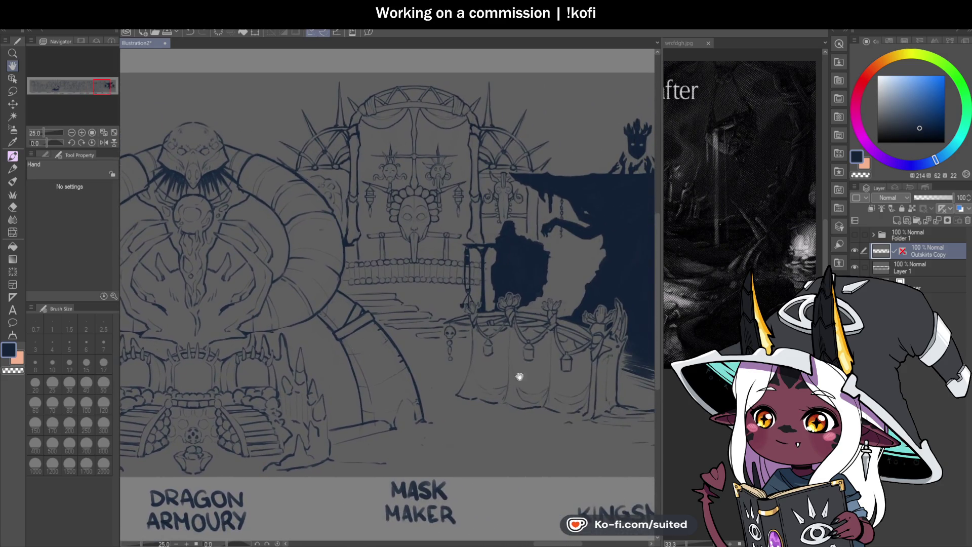
Step: Pan past Mask Maker, Plumery and Gormery to the Crimson Crockery scene, zooming to 33.3%
mouse_move(521, 375)
left_mouse_down()
mouse_move(437, 349)
mouse_move(382, 373)
mouse_move(425, 371)
left_mouse_up()
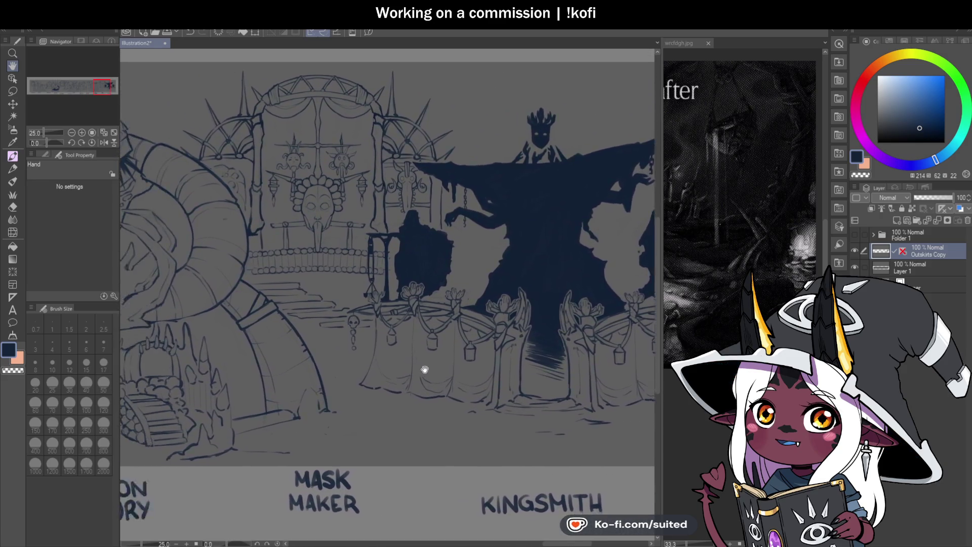
left_click_drag(181, 361, 424, 359)
left_click_drag(213, 357, 569, 352)
left_click_drag(299, 354, 559, 354)
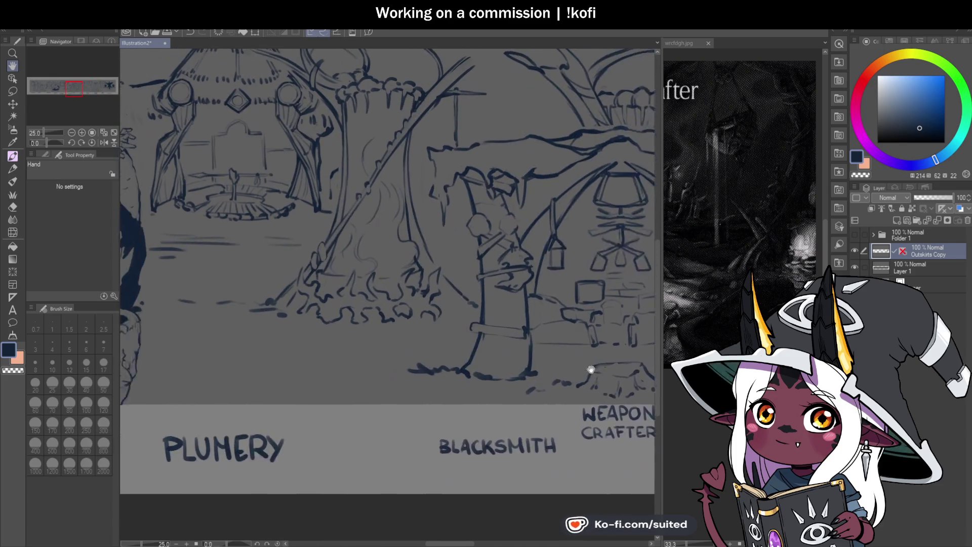
left_click_drag(375, 362, 526, 365)
left_click_drag(341, 367, 488, 369)
left_click_drag(201, 253, 297, 275)
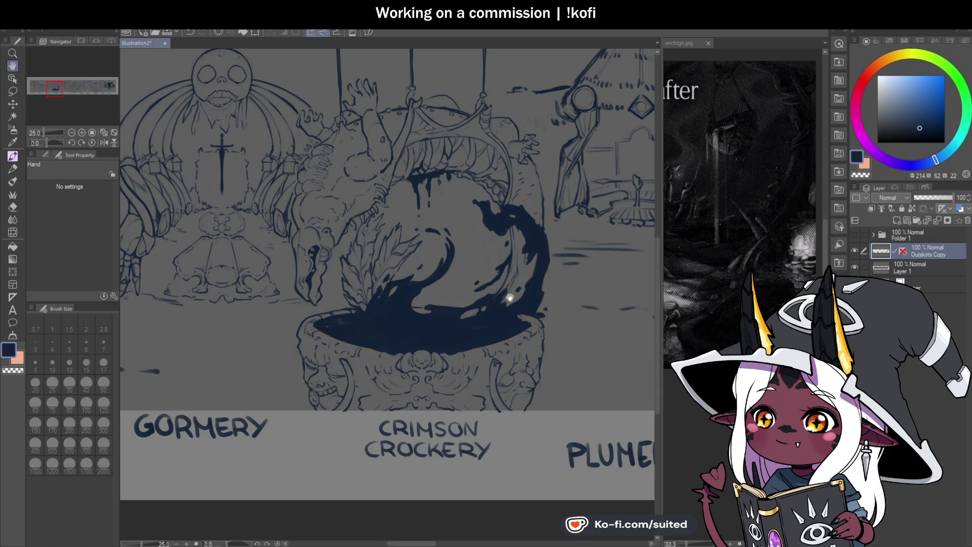
mouse_move(454, 350)
left_mouse_down()
mouse_move(565, 355)
mouse_move(346, 368)
left_mouse_up()
scroll(523, 329, "down", 2)
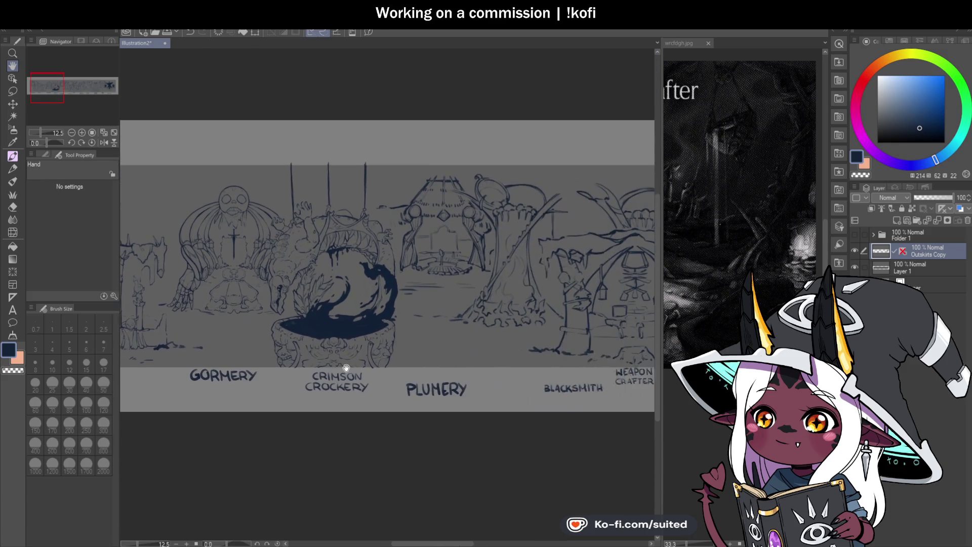
scroll(346, 368, "right", 8)
scroll(563, 231, "up", 2)
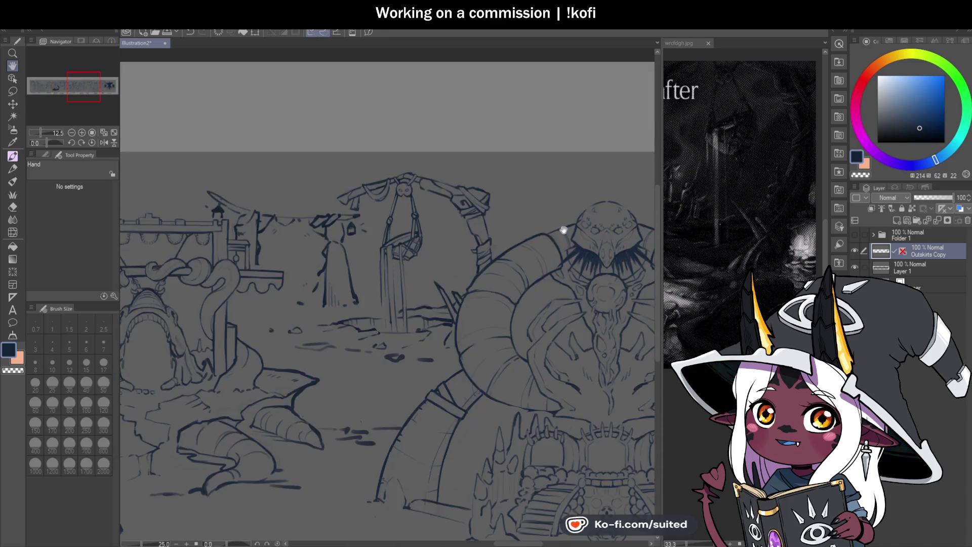
scroll(483, 248, "up", 1)
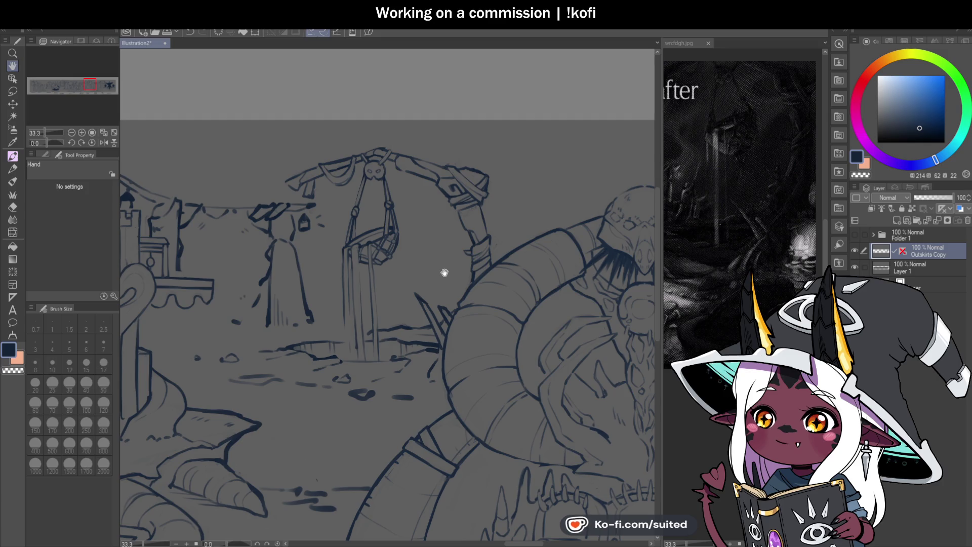
scroll(445, 324, "down", 2)
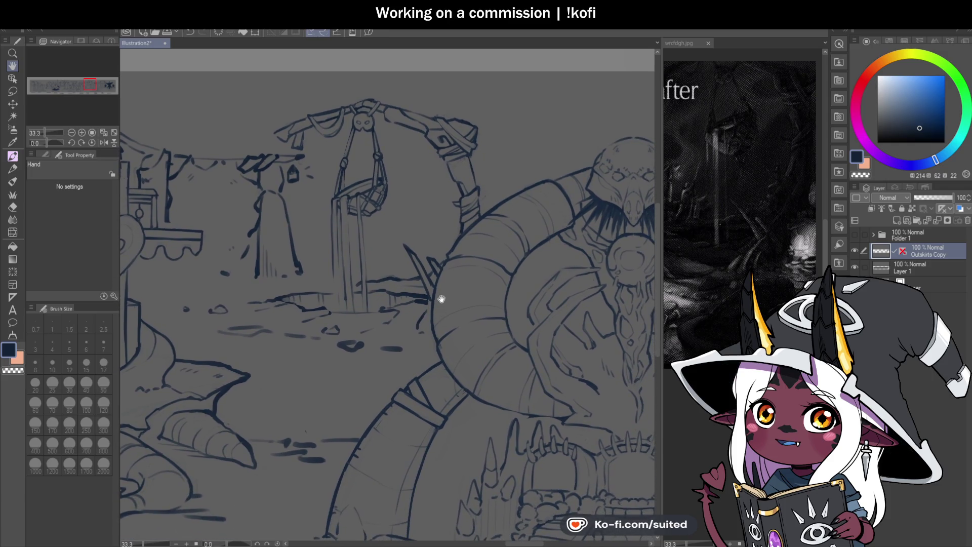
Step: Blend away stray sketch marks beside the round creature with the Round mixing brush, then save
key("b")
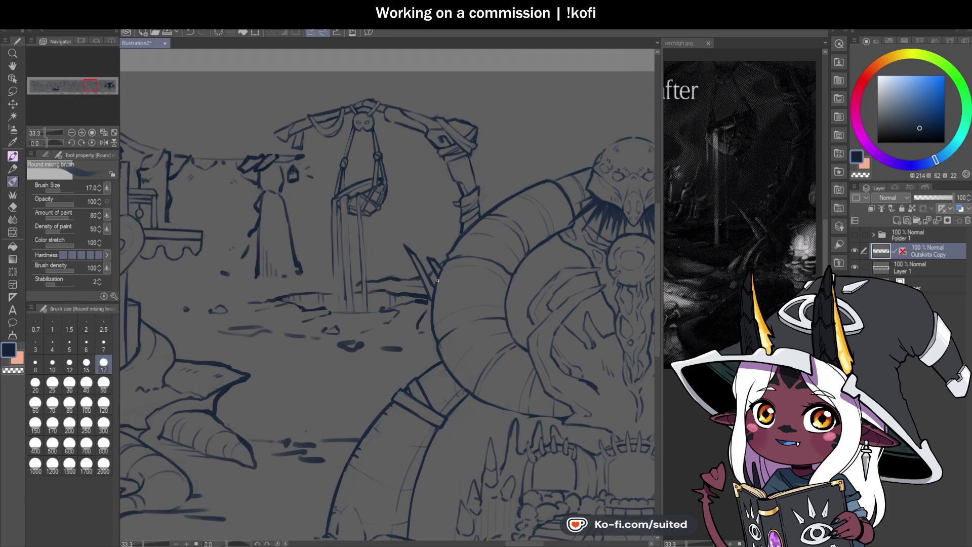
scroll(440, 287, "up", 2)
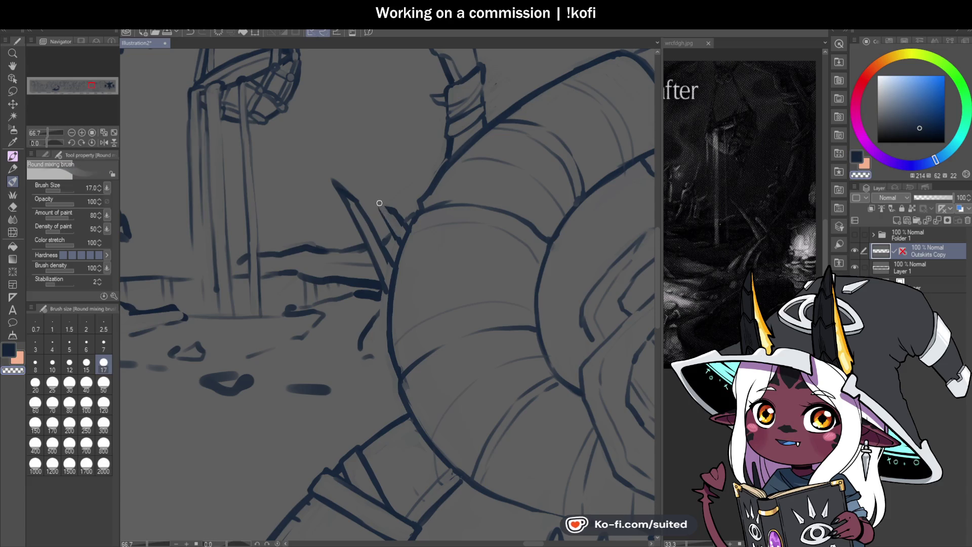
left_click_drag(386, 216, 398, 244)
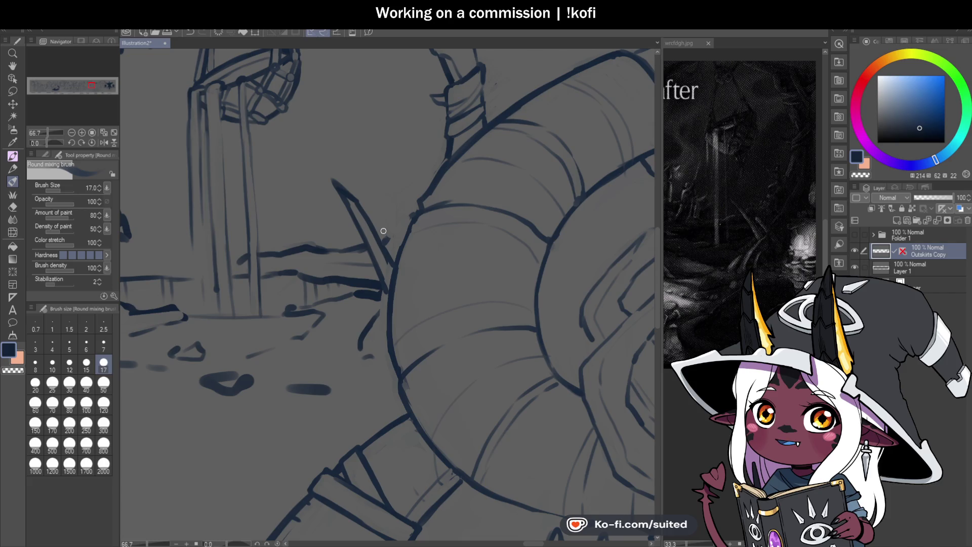
mouse_move(379, 223)
left_mouse_down()
mouse_move(386, 243)
mouse_move(382, 223)
left_mouse_up()
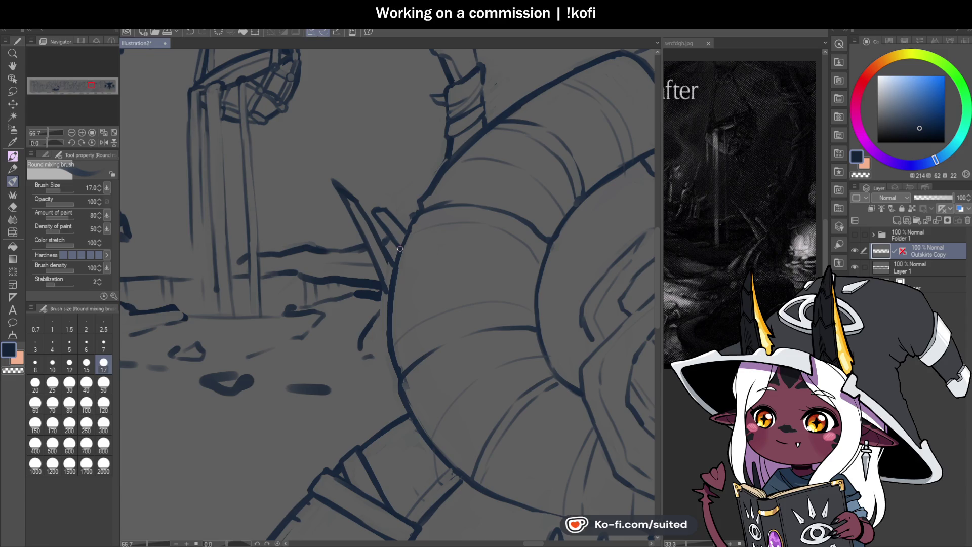
scroll(463, 194, "down", 1)
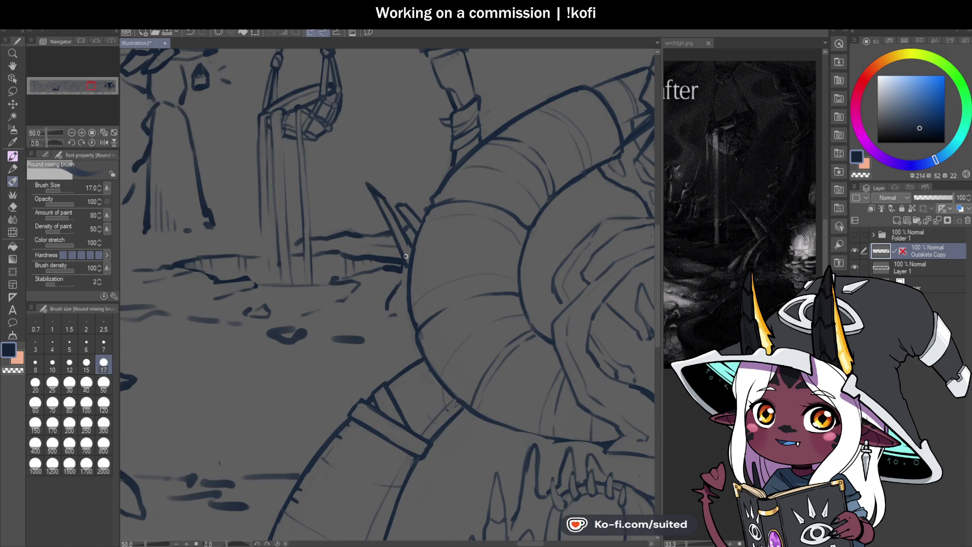
scroll(403, 293, "up", 1)
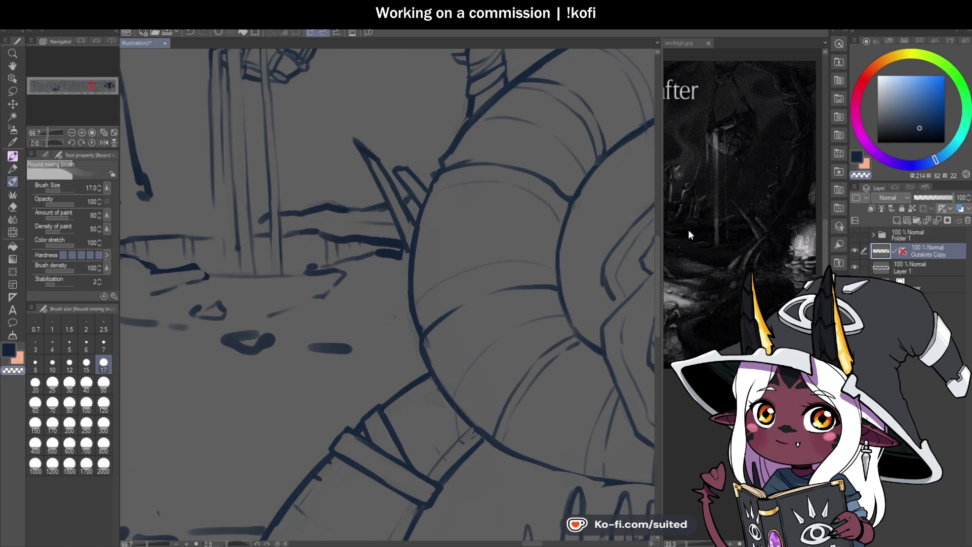
key("ctrl+s")
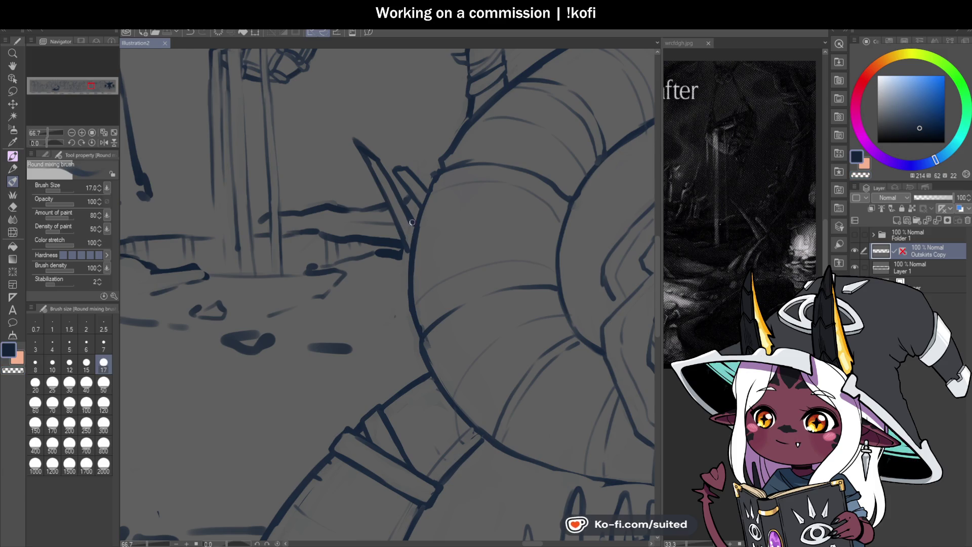
Step: Draw short dark navy spike strokes, trimming their ends with the transparent colour
left_click_drag(389, 272, 398, 244)
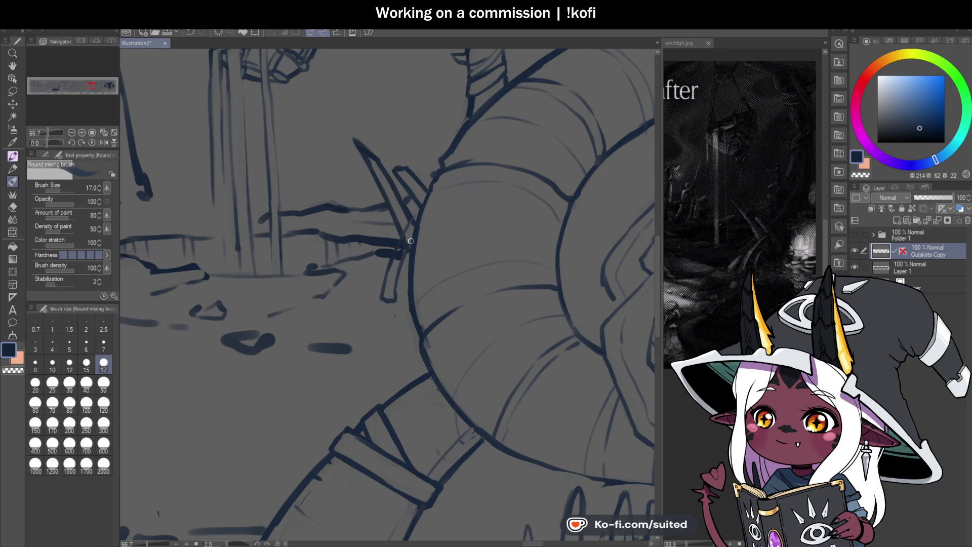
key("c")
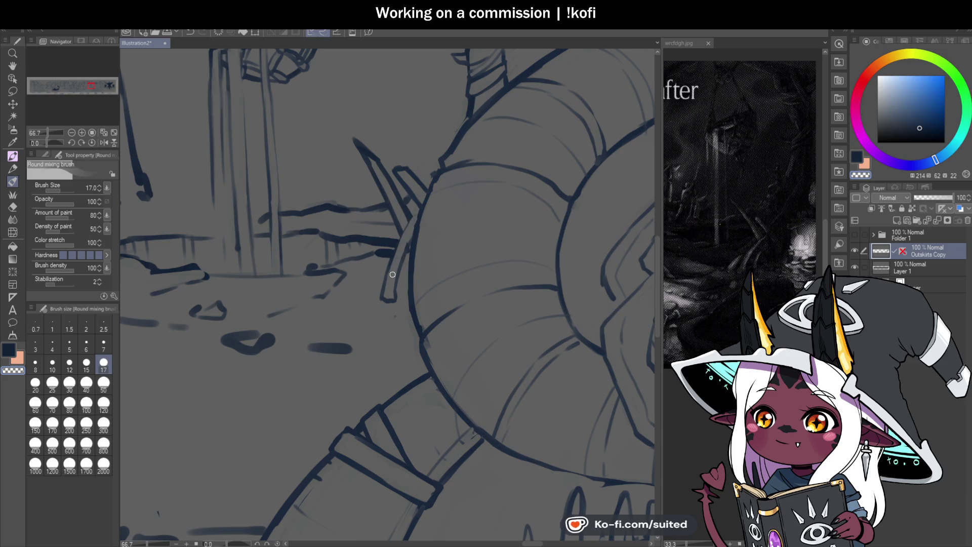
key("c")
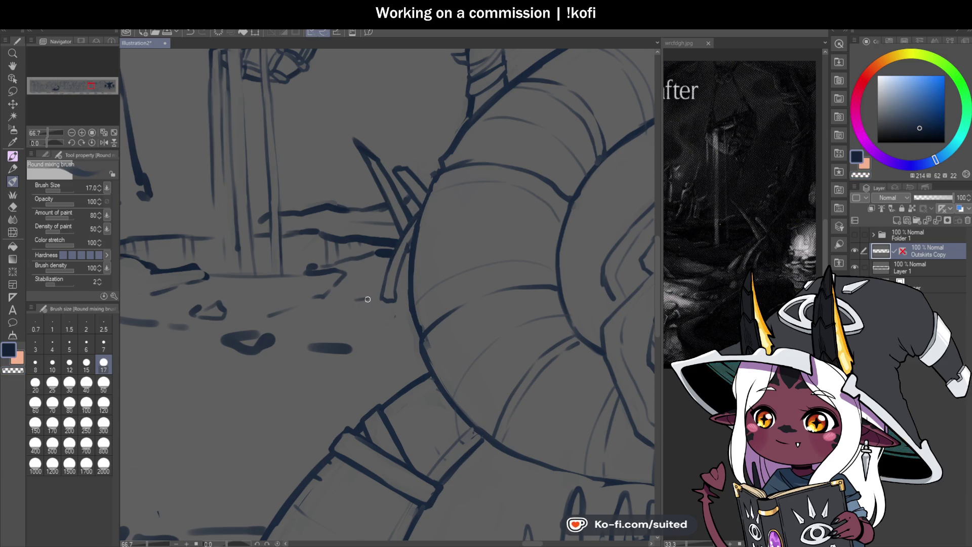
left_click_drag(358, 289, 369, 271)
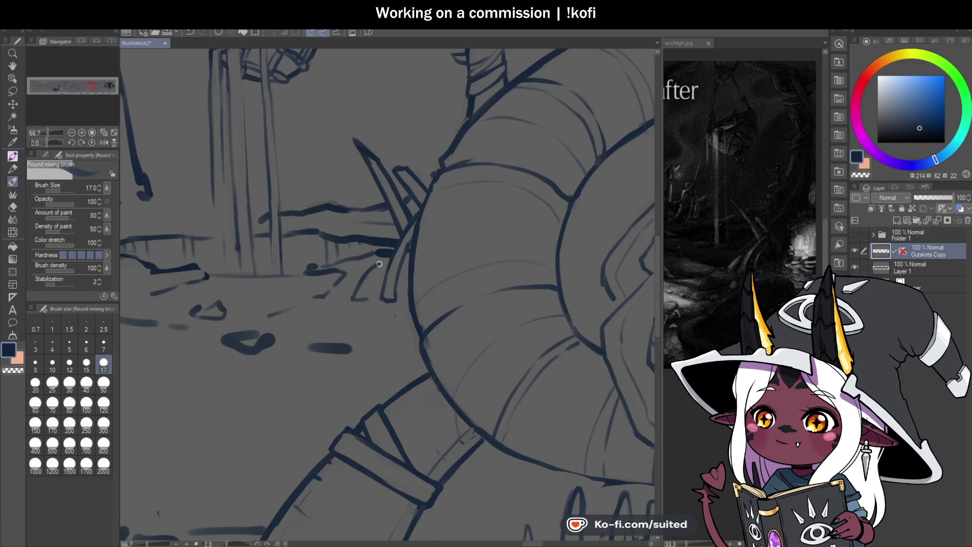
key("c")
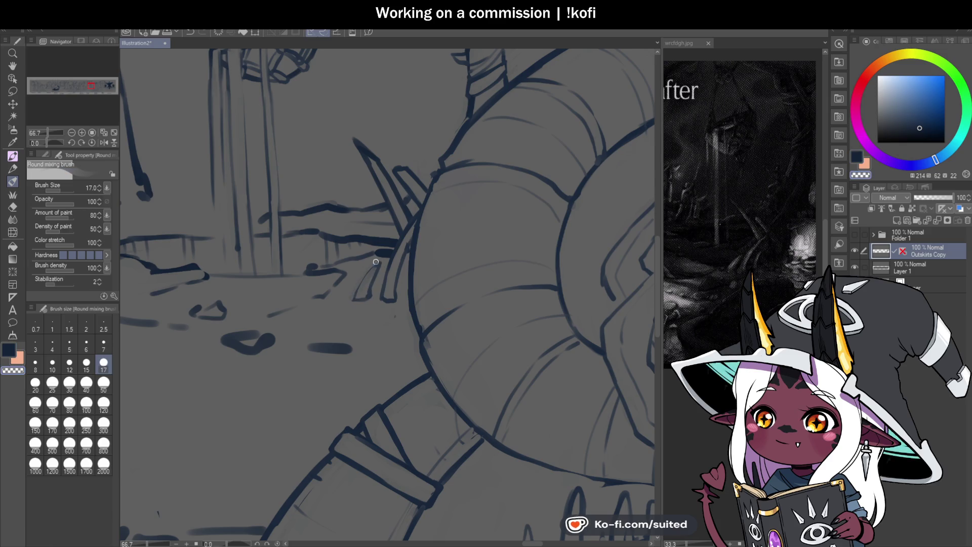
left_click_drag(378, 293, 369, 299)
key("c")
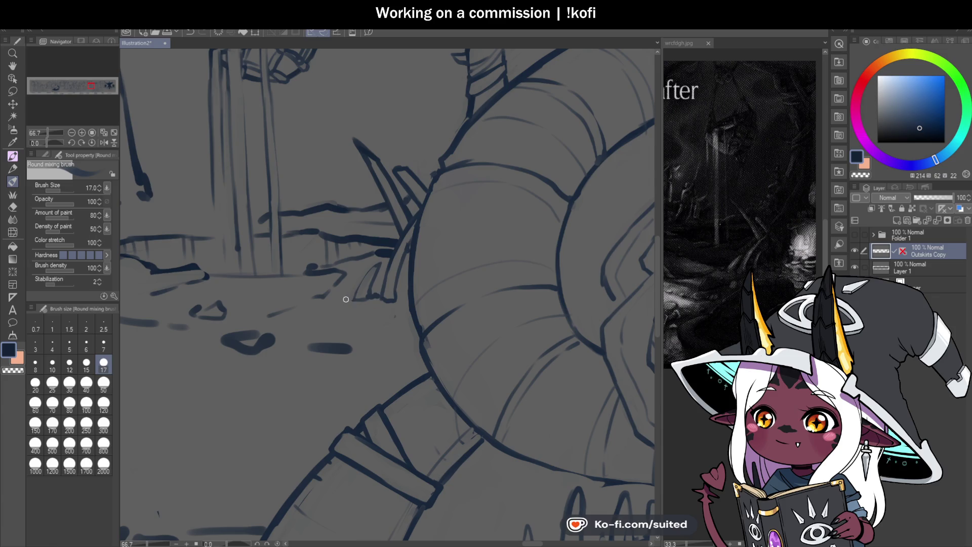
Step: Blend the dark ground blob near the creature into the grey
scroll(361, 280, "down", 2)
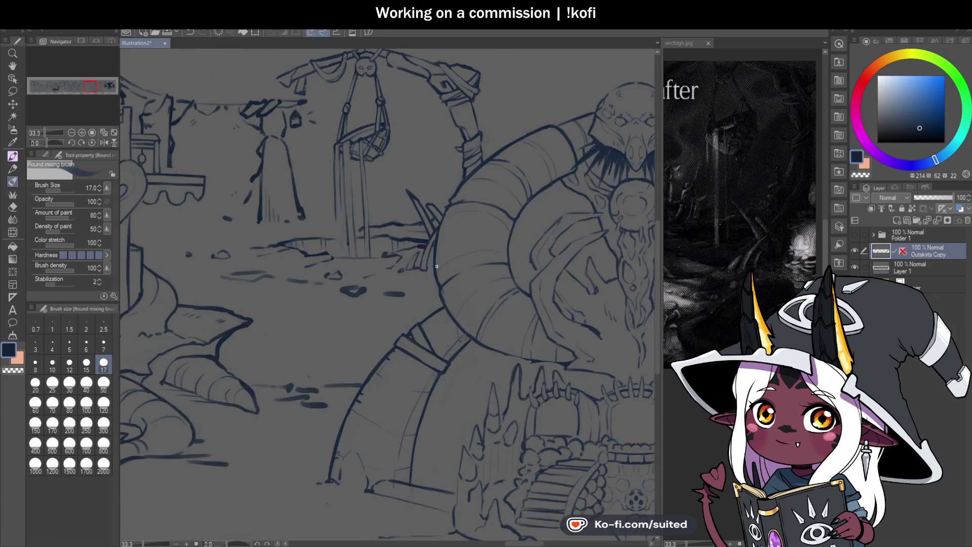
scroll(386, 313, "up", 1)
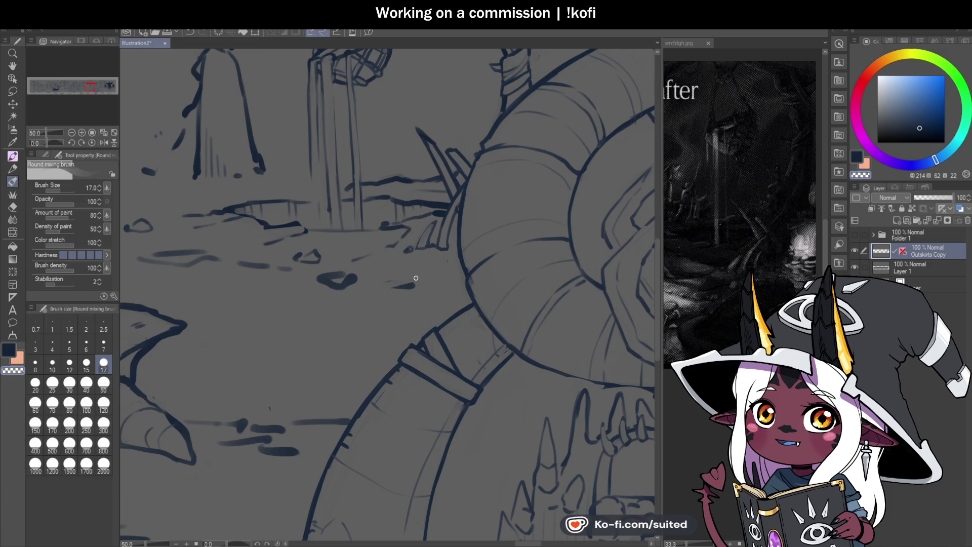
left_click_drag(356, 284, 318, 278)
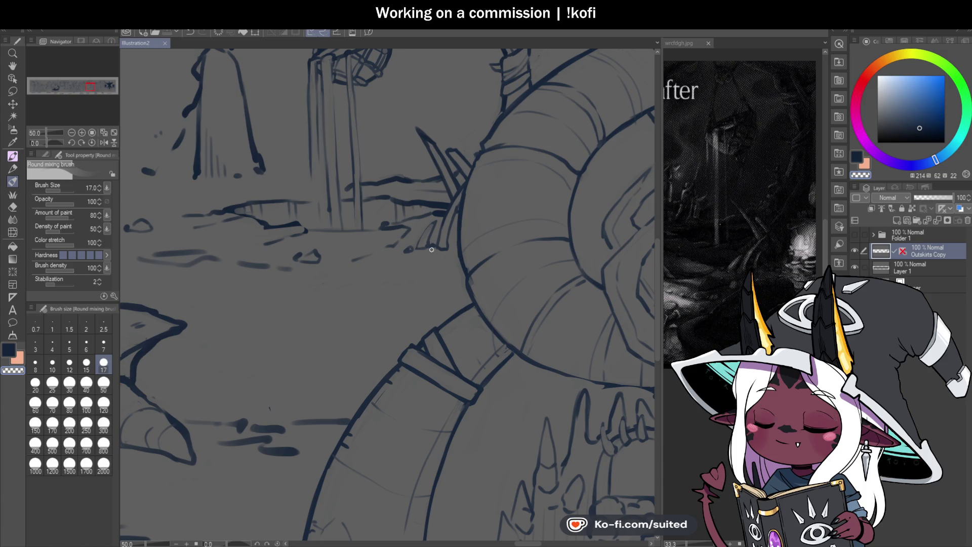
Step: Check the wrcfdgh.jpg reference, then return to the Illustration2 drawing
left_click(744, 237)
scroll(745, 238, "down", 1)
scroll(745, 237, "up", 1)
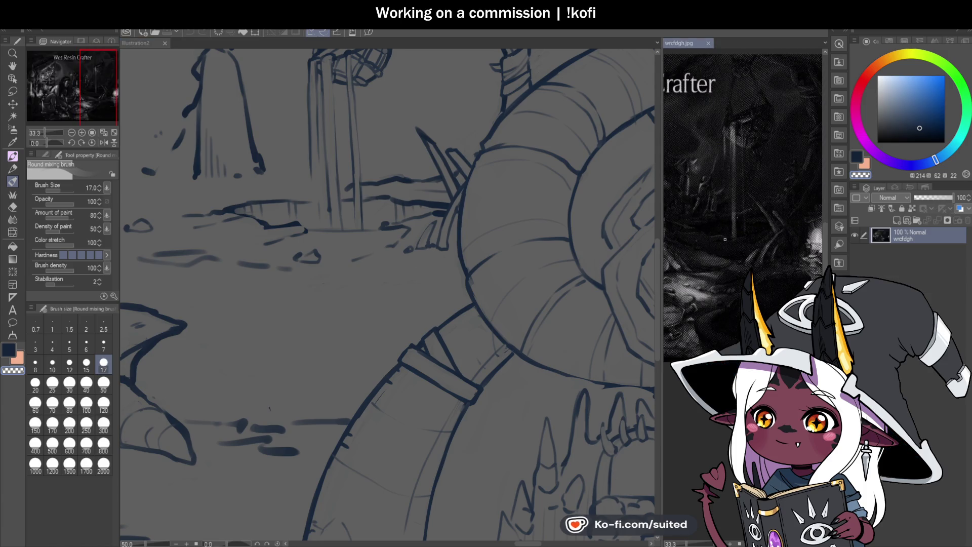
left_click(147, 44)
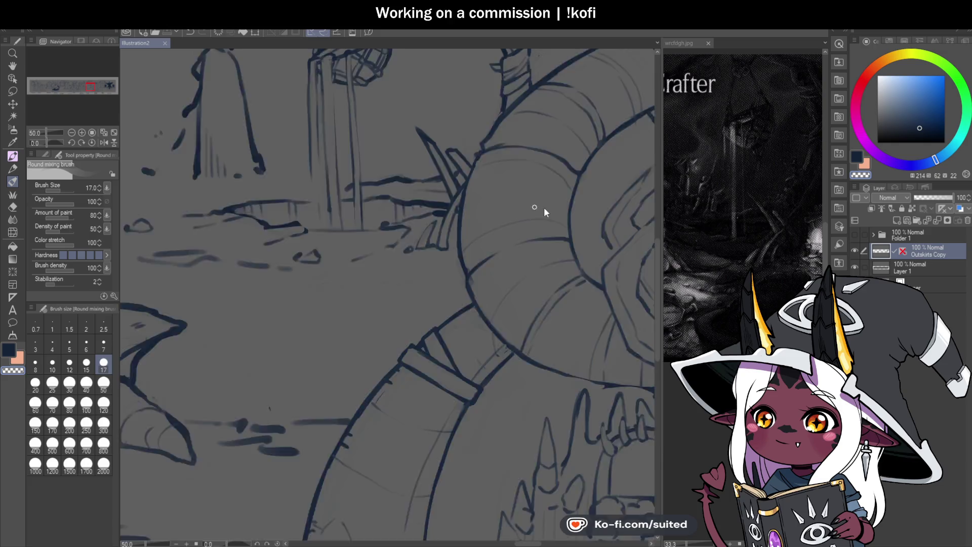
Step: Draw a dark ground line across the path beneath the stalls and extend it
mouse_move(309, 122)
left_mouse_down()
mouse_move(387, 212)
mouse_move(354, 218)
left_mouse_up()
scroll(386, 210, "up", 1)
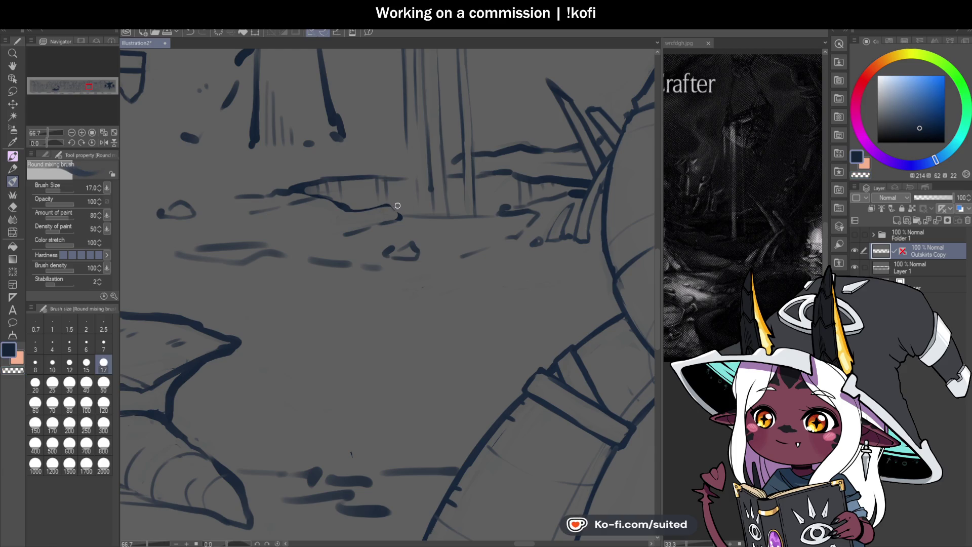
left_click_drag(411, 217, 512, 212)
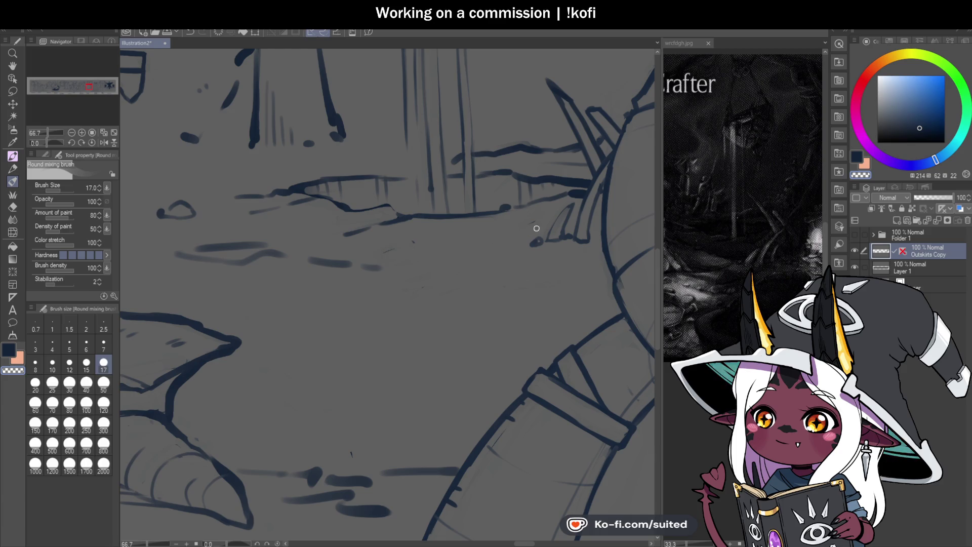
left_click_drag(489, 213, 522, 222)
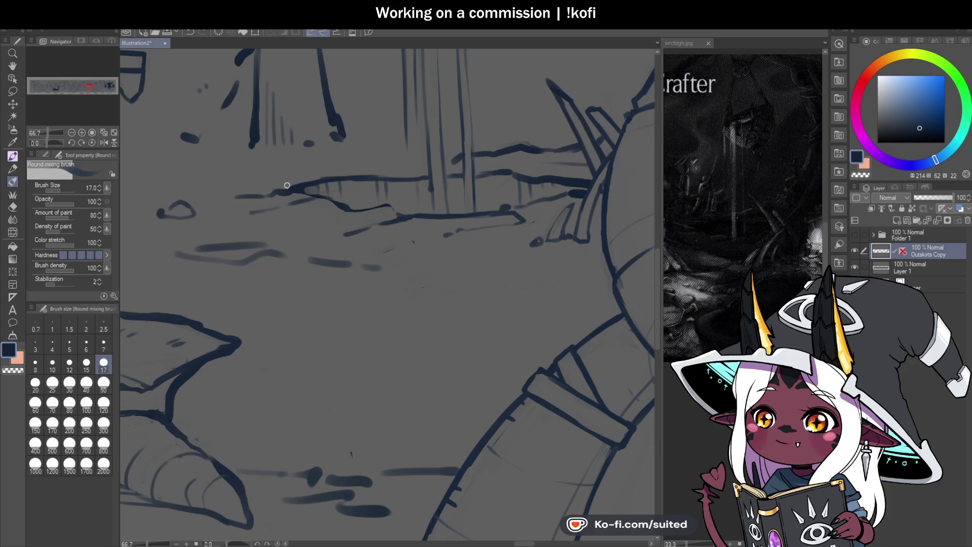
Step: Blend the ground line, add a dark dash at its start, and save
mouse_move(304, 190)
left_mouse_down()
mouse_move(262, 202)
mouse_move(268, 189)
left_mouse_up()
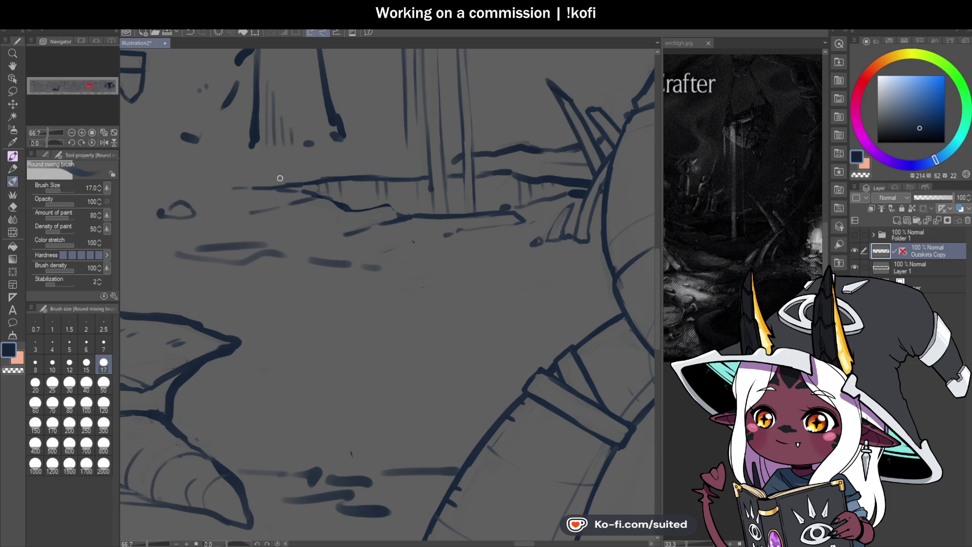
mouse_move(239, 186)
left_mouse_down()
mouse_move(211, 182)
mouse_move(280, 184)
left_mouse_up()
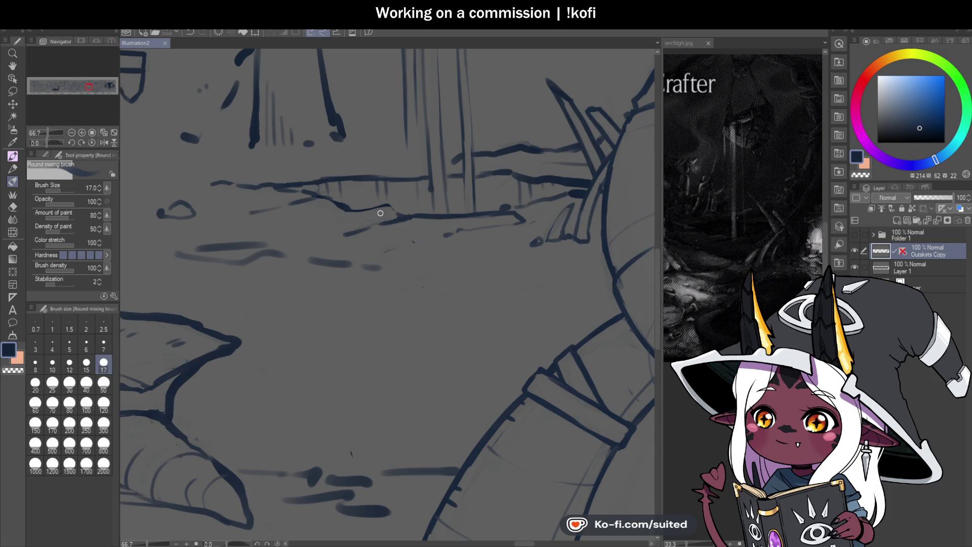
scroll(384, 178, "down", 3)
scroll(440, 188, "up", 3)
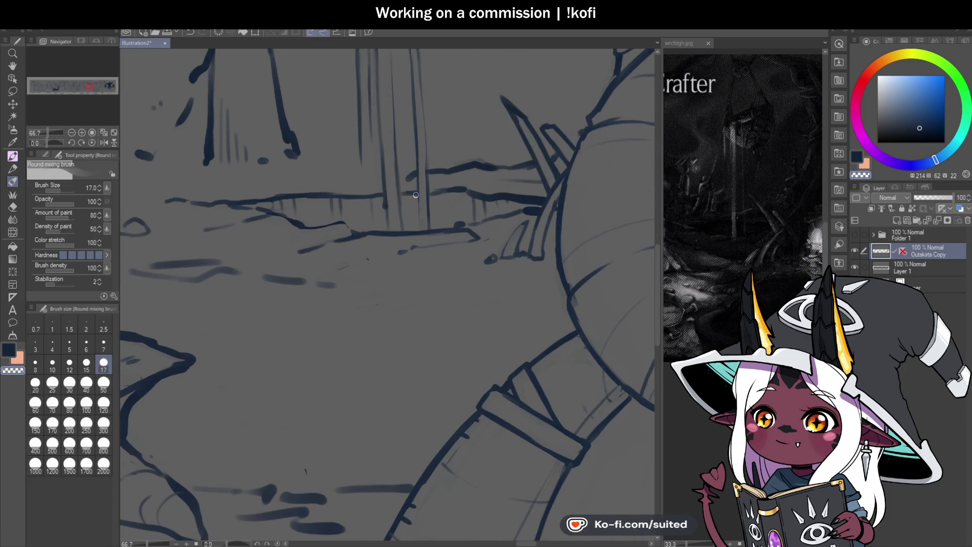
key("ctrl+s")
Step: Undo the last two ground-line strokes and save the illustration
scroll(420, 193, "down", 2)
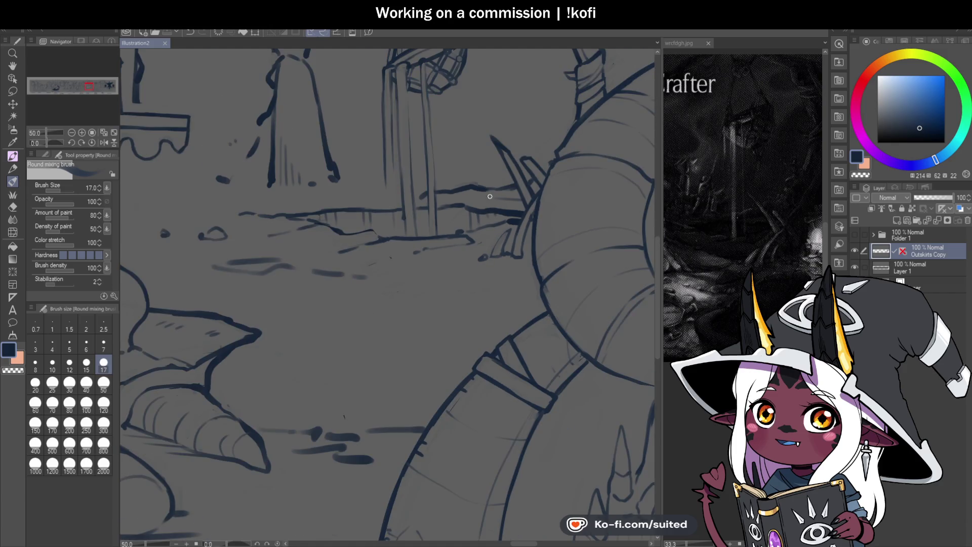
scroll(428, 186, "up", 2)
key("ctrl+z")
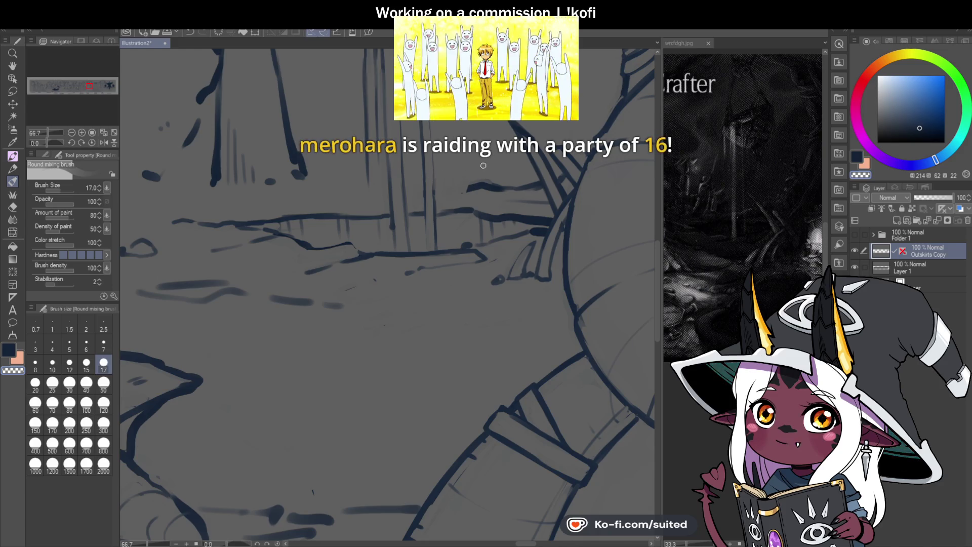
key("ctrl+z")
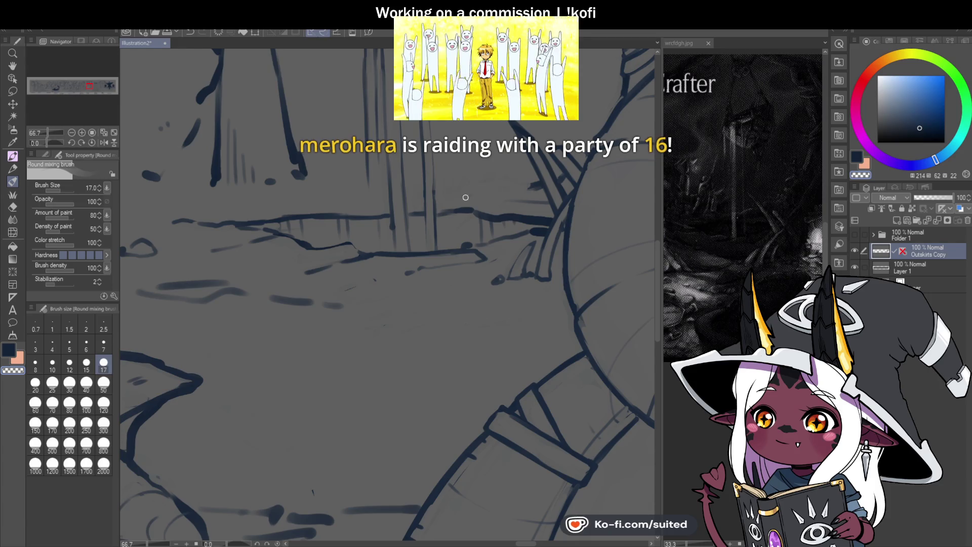
key("ctrl+s")
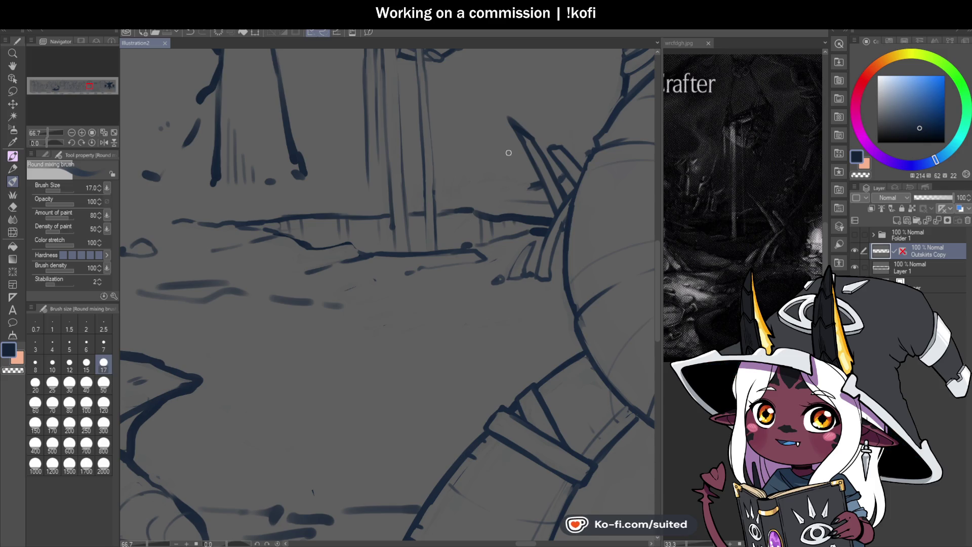
Step: Erase a small bit of ink near the ground with transparent colour, then return to dark ink
key("c")
mouse_move(370, 197)
left_mouse_down()
mouse_move(526, 180)
mouse_move(515, 193)
left_mouse_up()
key("c")
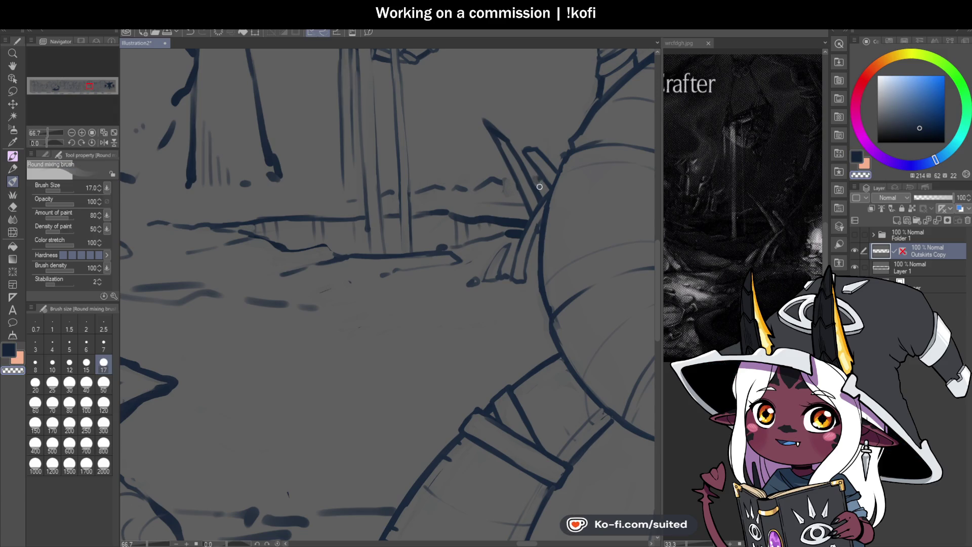
key("c")
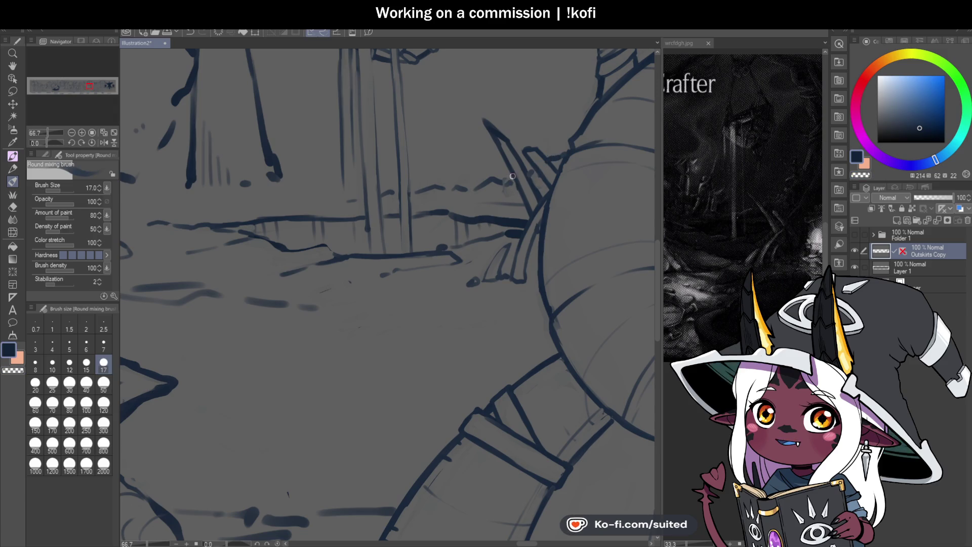
Step: Zoom out and pan along the banner past the FORUM, GORMERY and CRIMSON CROCKERY stalls
scroll(463, 258, "down", 3)
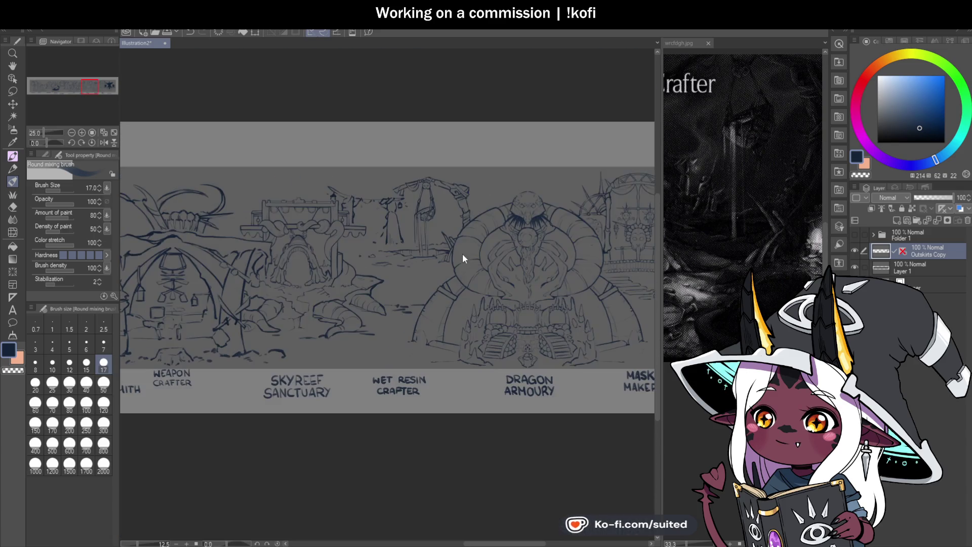
scroll(515, 273, "down", 4)
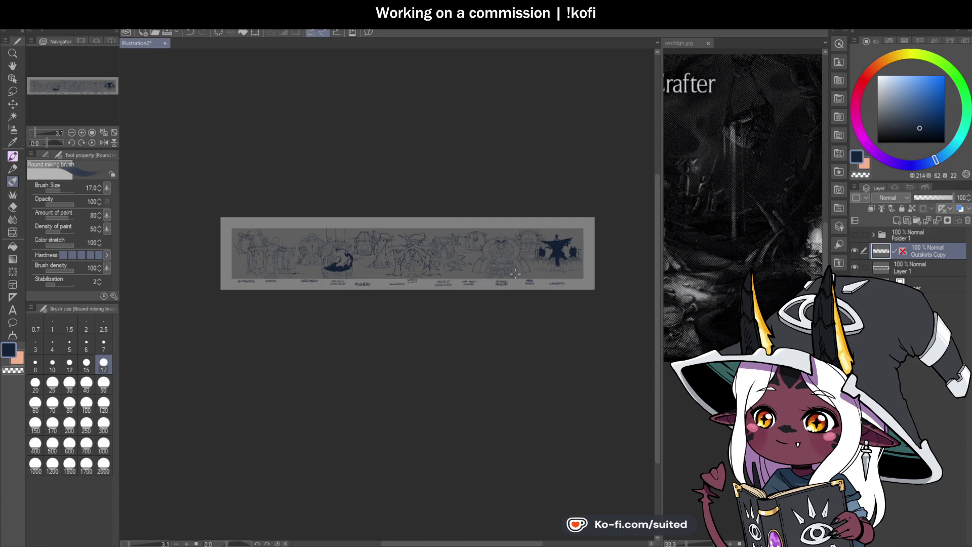
scroll(231, 258, "up", 6)
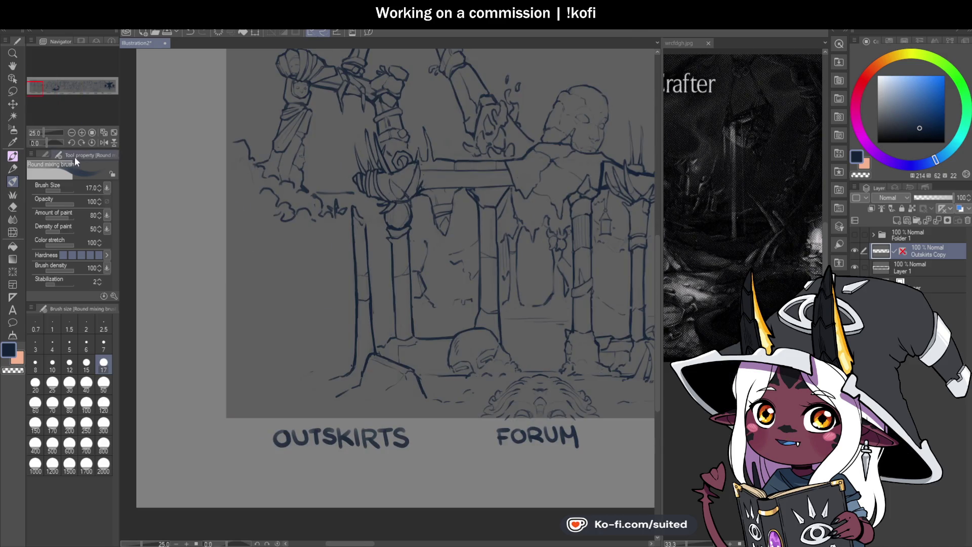
left_click(11, 67)
left_click_drag(516, 321, 354, 315)
scroll(427, 323, "down", 3)
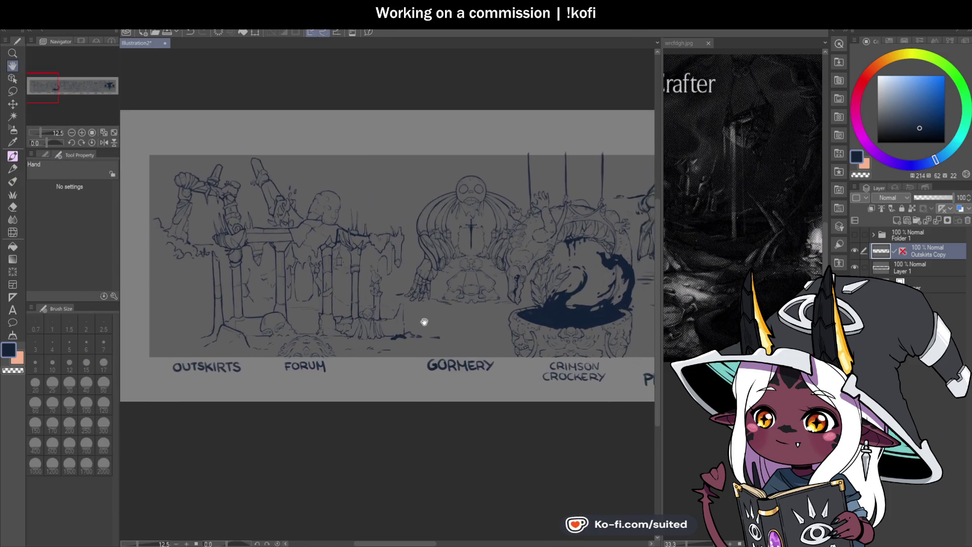
scroll(491, 327, "up", 3)
mouse_move(491, 328)
left_mouse_down()
mouse_move(499, 332)
mouse_move(336, 347)
mouse_move(549, 332)
mouse_move(434, 314)
mouse_move(397, 329)
mouse_move(519, 330)
mouse_move(436, 330)
mouse_move(503, 321)
mouse_move(419, 330)
mouse_move(560, 339)
mouse_move(425, 340)
mouse_move(469, 325)
mouse_move(612, 325)
left_mouse_up()
Step: Hide the Outskirts Copy sketch layer and show the Folder 1 clean lineart
left_click(854, 250)
left_click(855, 235)
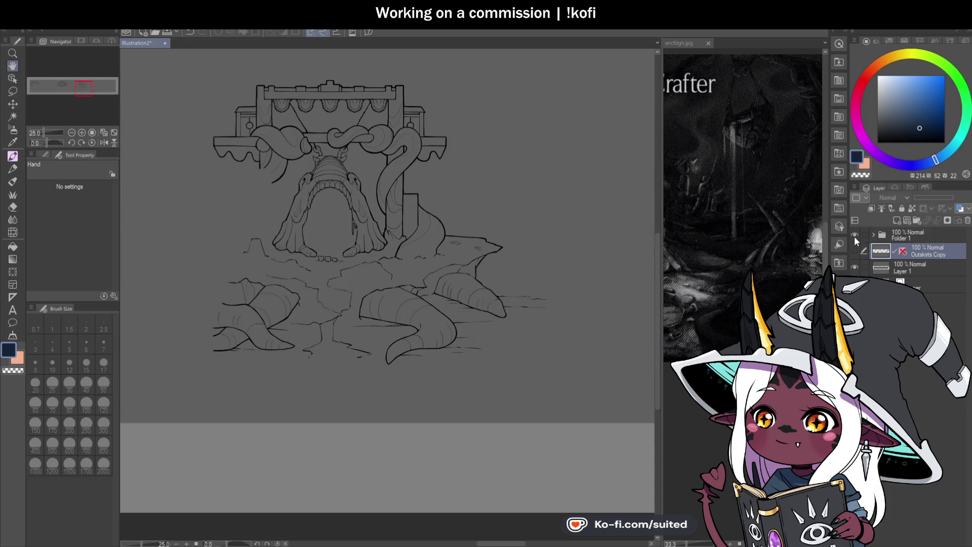
scroll(425, 243, "up", 5)
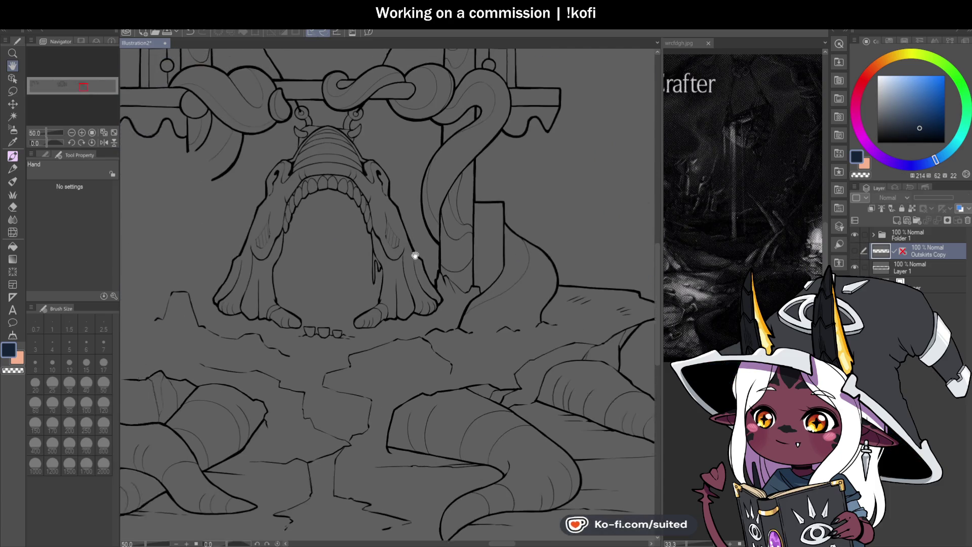
scroll(448, 277, "down", 1)
scroll(432, 317, "down", 2)
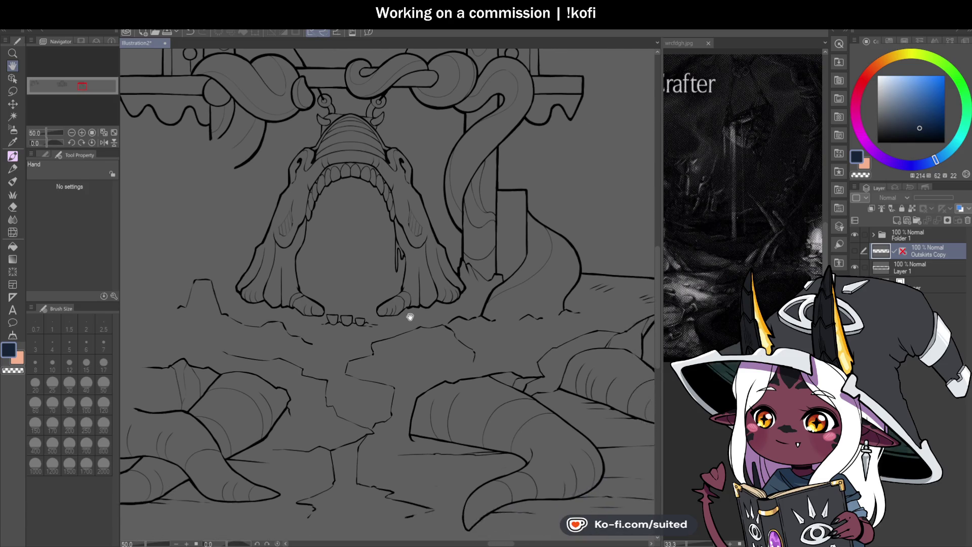
Step: Compare Folder 1 lineart and Outskirts Copy sketch, ending with the sketch shown near the hanging basket
left_click(854, 235)
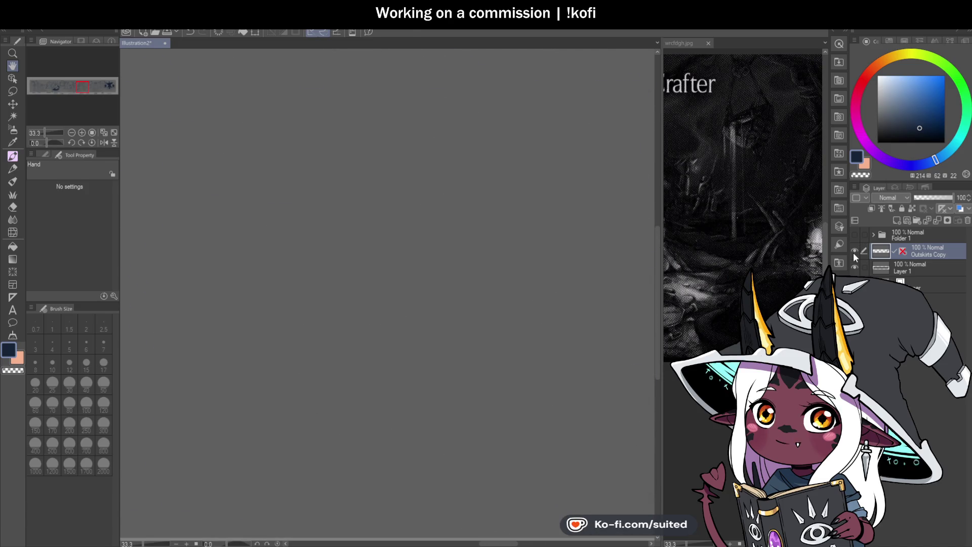
left_click(854, 250)
left_click(854, 234)
left_click(855, 250)
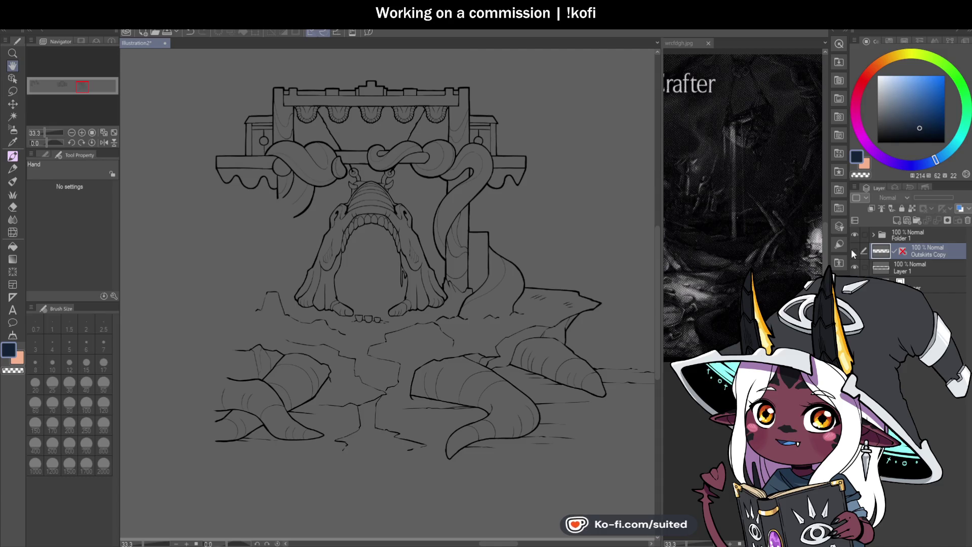
left_click(854, 235)
left_click(854, 250)
mouse_move(560, 292)
left_mouse_down()
mouse_move(512, 290)
mouse_move(466, 341)
mouse_move(459, 372)
left_mouse_up()
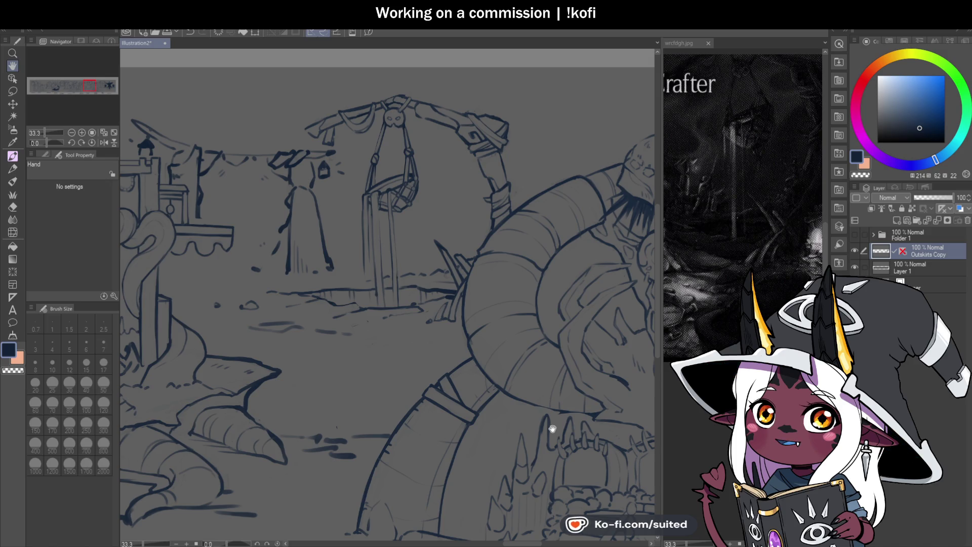
Step: Zoom to 100% on the hanging basket and switch back to the inking brush
mouse_move(456, 333)
left_mouse_down()
mouse_move(489, 335)
mouse_move(509, 315)
left_mouse_up()
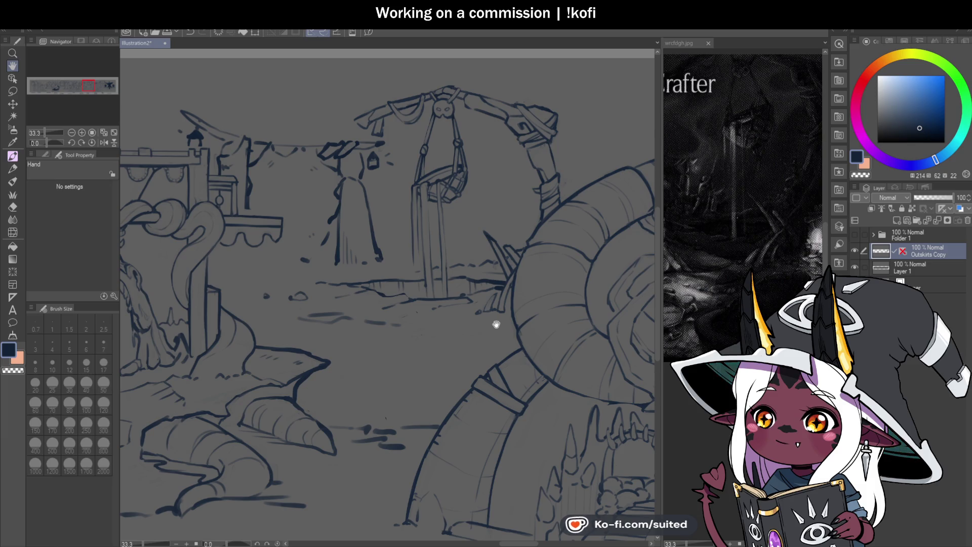
left_click_drag(481, 321, 491, 322)
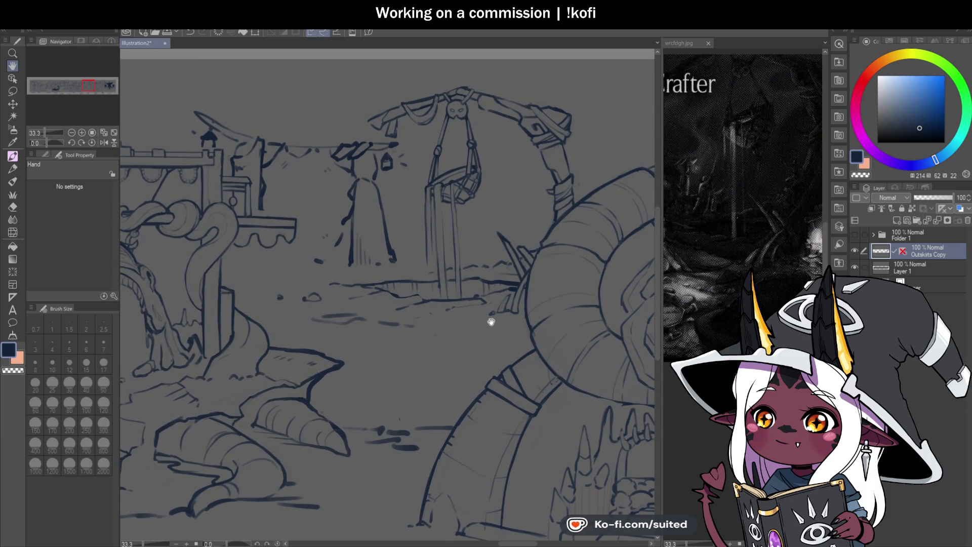
scroll(508, 243, "up", 2)
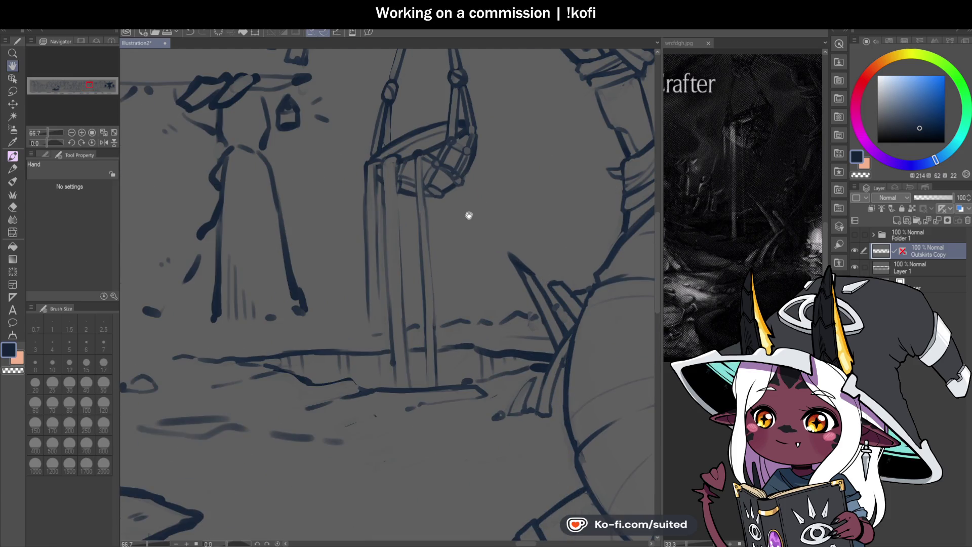
key("b")
scroll(452, 199, "up", 1)
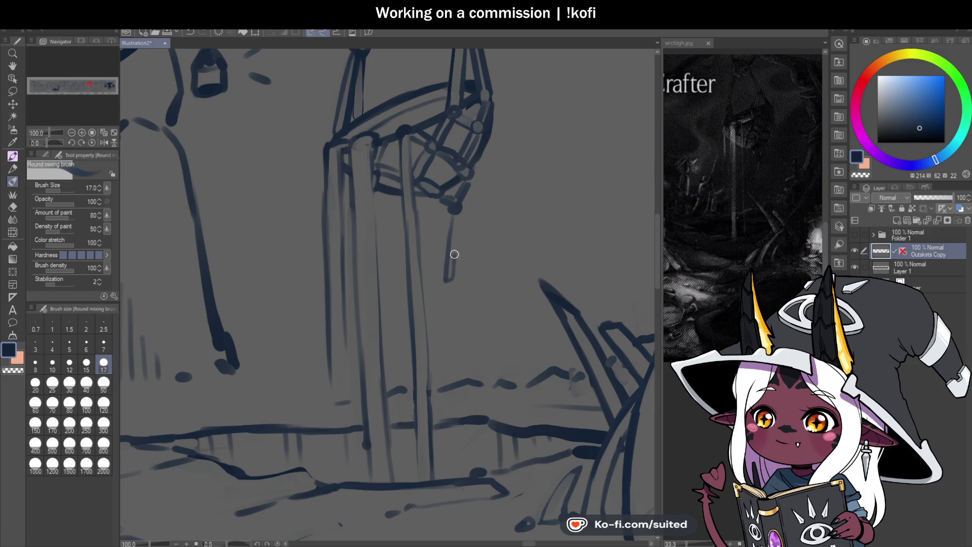
Step: Ink the stroke closing the V below the basket, then darken the hanging lantern's left edge
left_click_drag(460, 212, 464, 270)
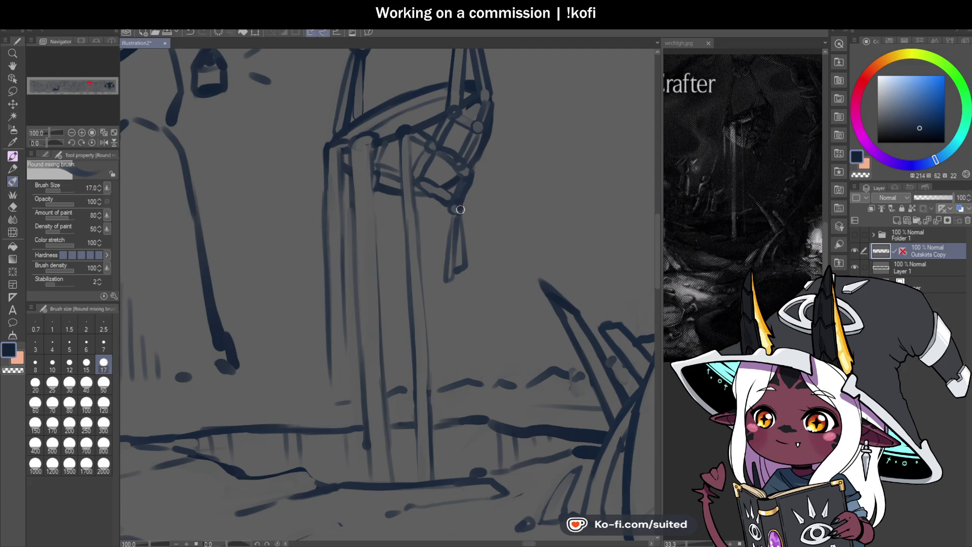
key("c")
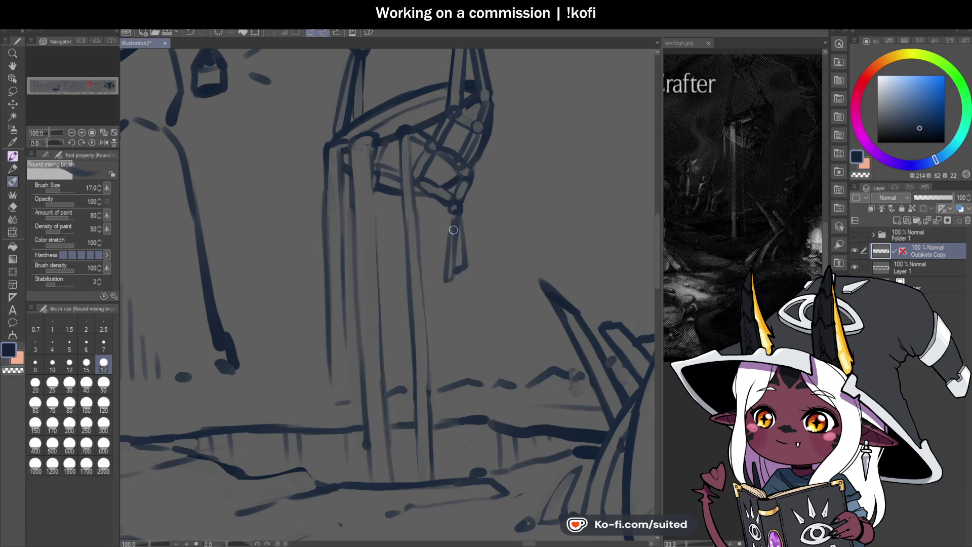
left_click_drag(455, 212, 443, 277)
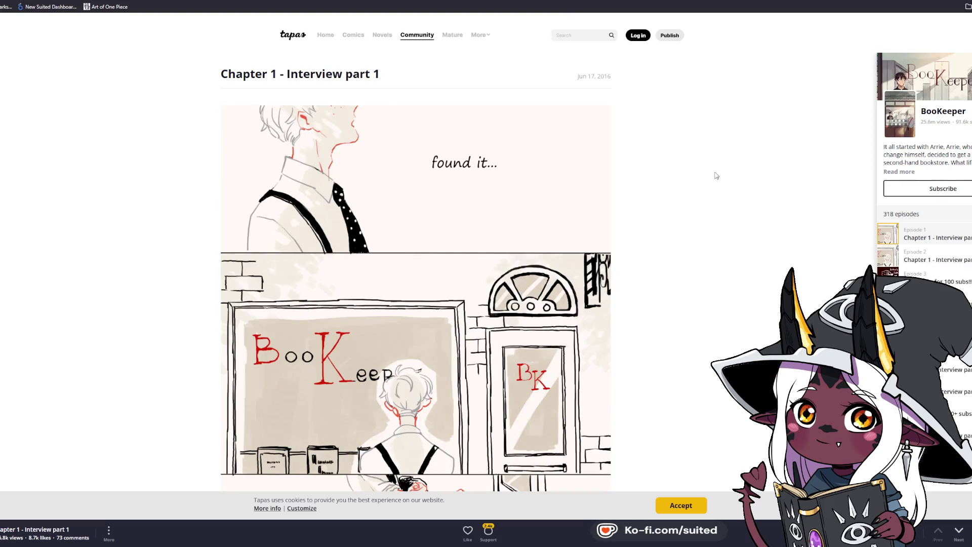
Step: Scroll through BookKeeper's Chapter 1 Interview part 1 and on into Interview part 2
scroll(641, 175, "down", 4)
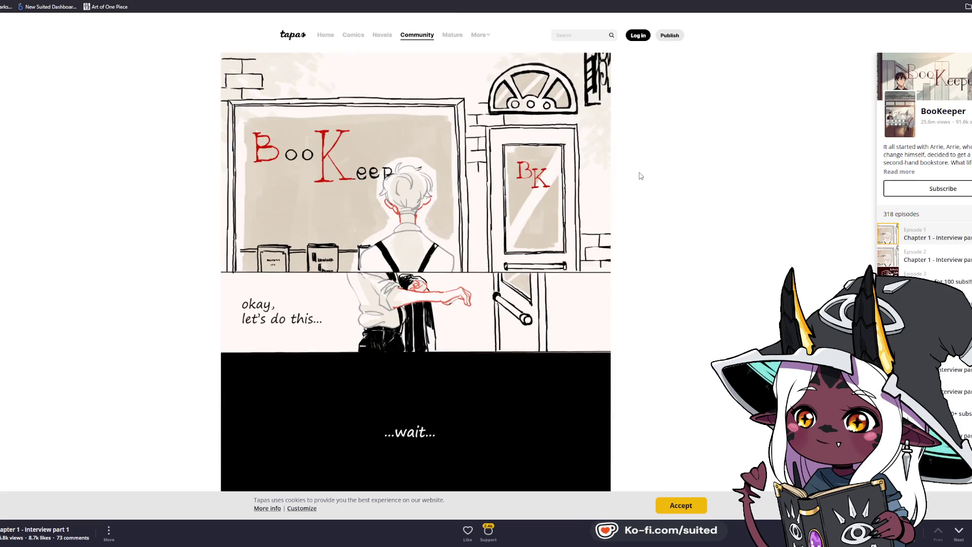
scroll(641, 175, "down", 1)
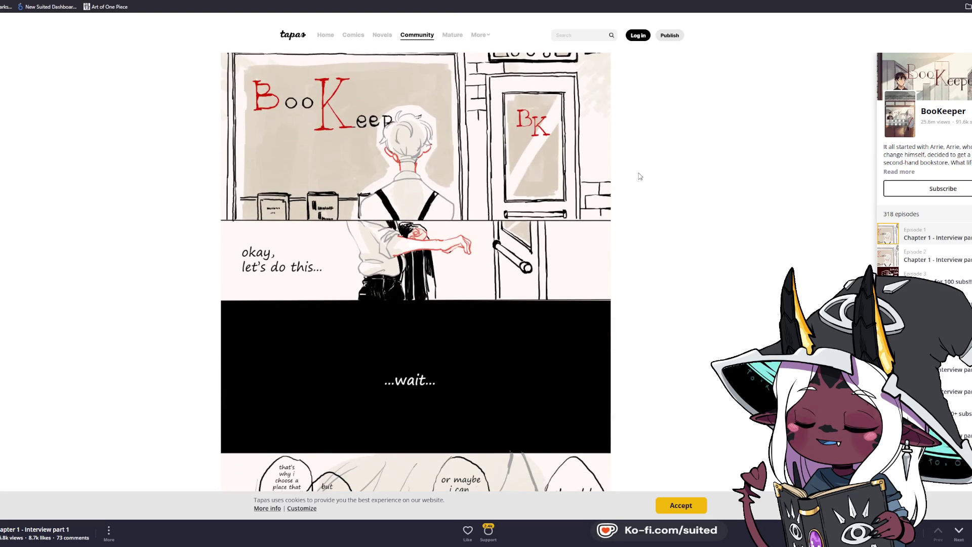
scroll(640, 176, "down", 4)
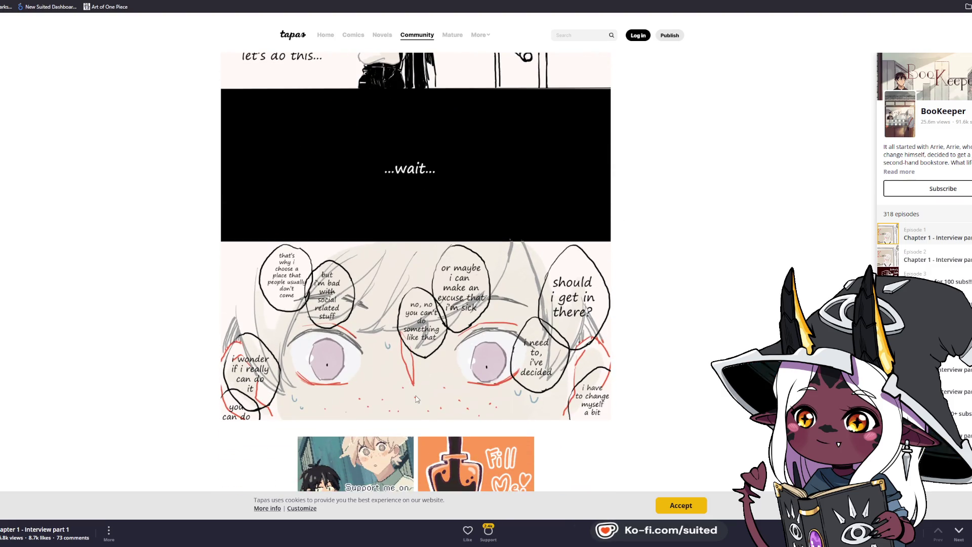
scroll(416, 399, "up", 6)
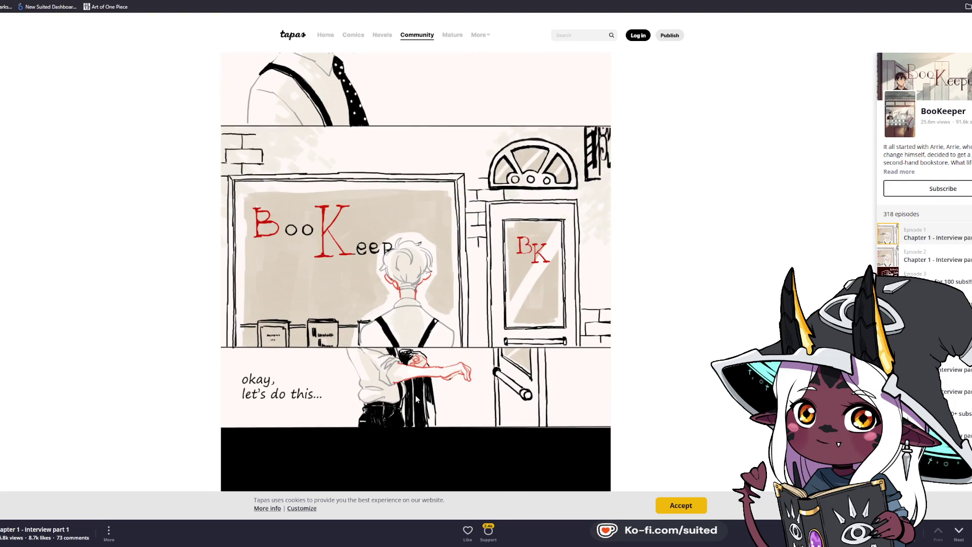
scroll(360, 255, "up", 2)
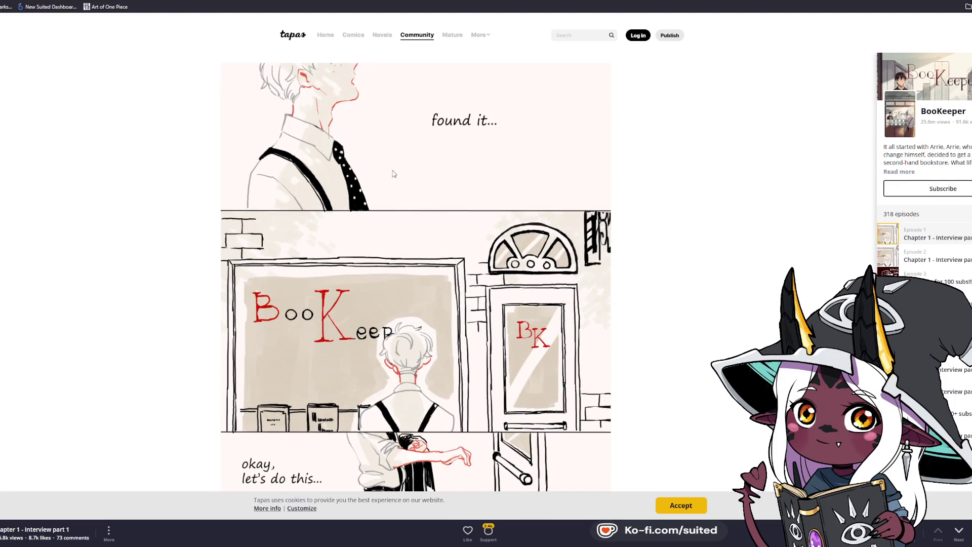
scroll(369, 182, "down", 6)
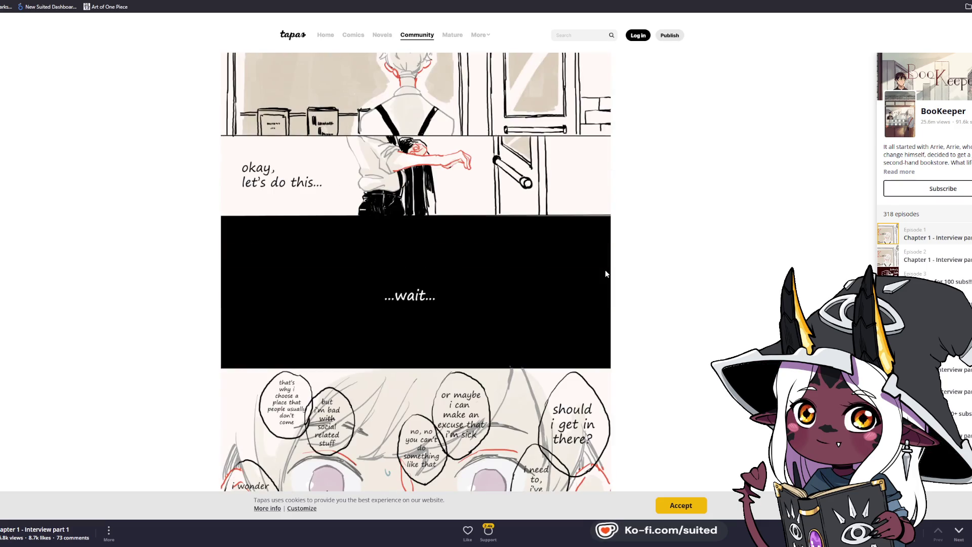
scroll(607, 272, "down", 1)
scroll(607, 273, "down", 1)
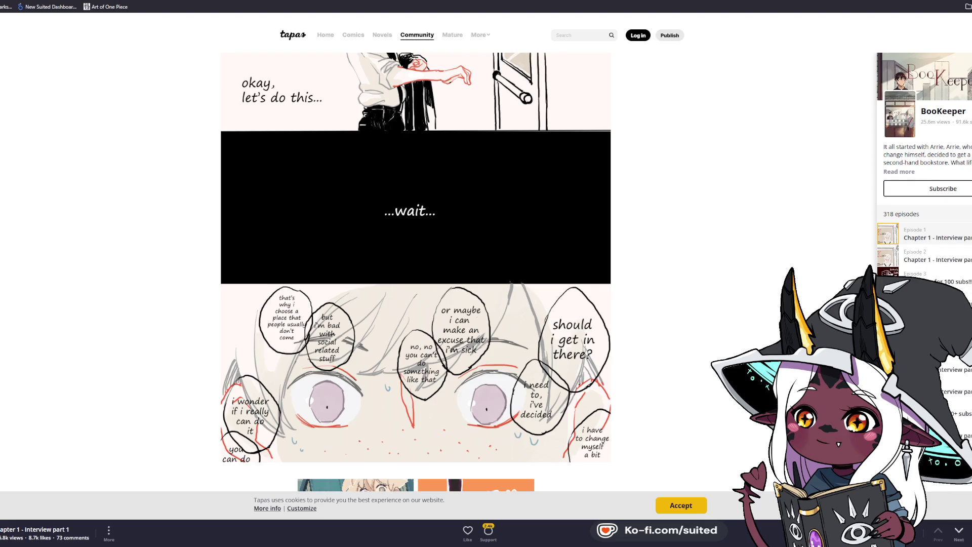
scroll(415, 274, "down", 4)
scroll(415, 273, "down", 1)
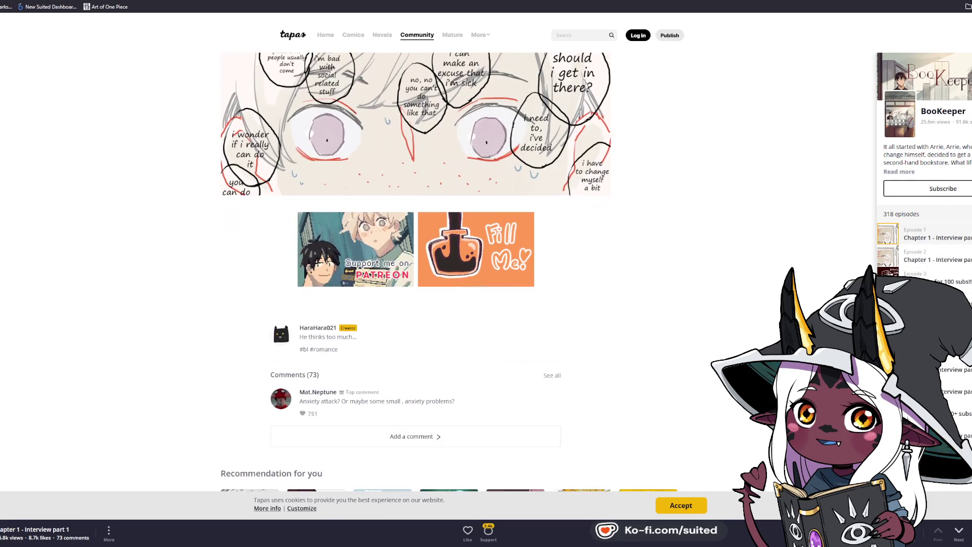
scroll(415, 273, "up", 3)
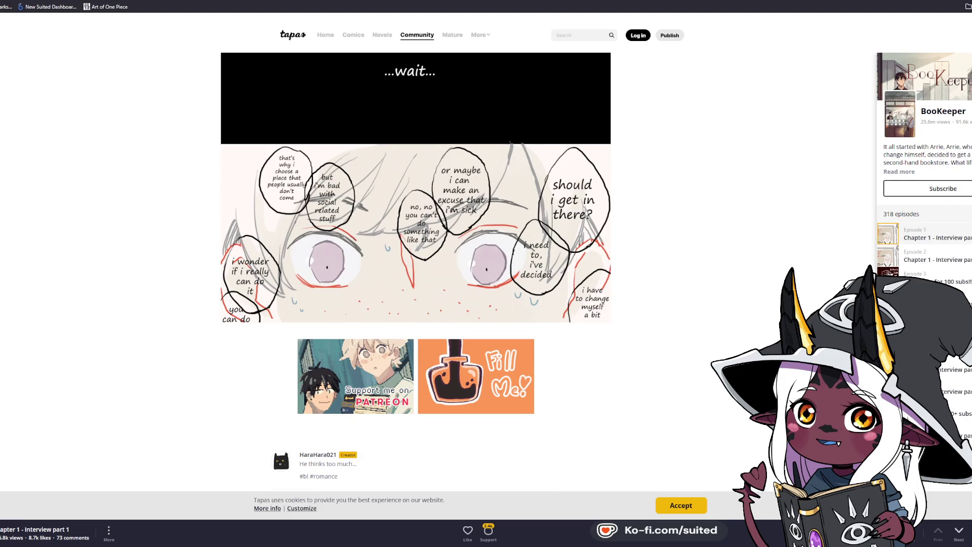
scroll(415, 273, "down", 10)
scroll(415, 274, "down", 3)
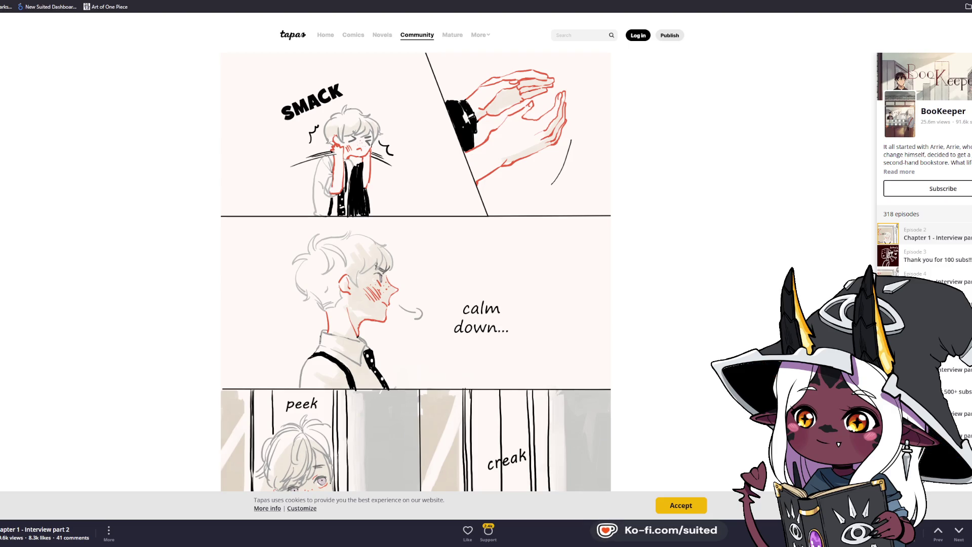
key("ctrl+l")
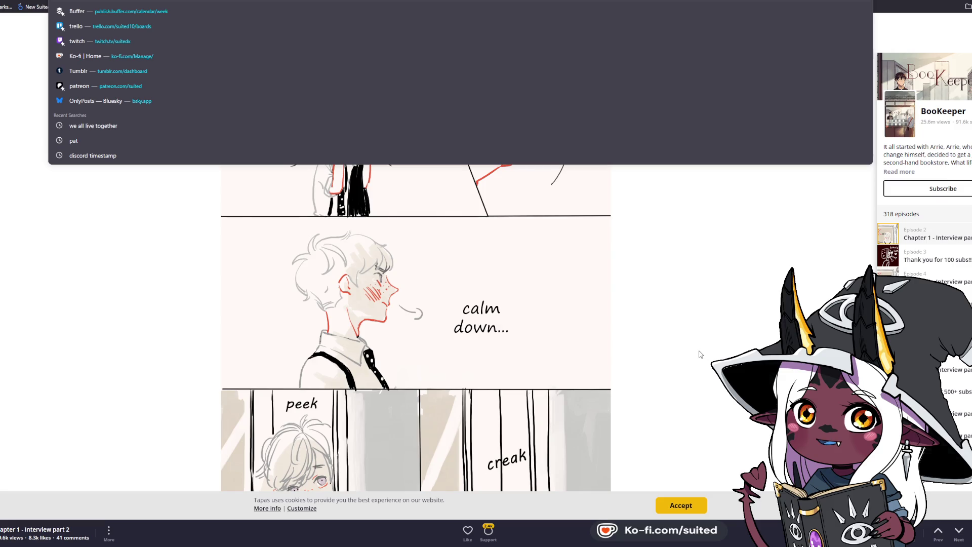
key("Escape")
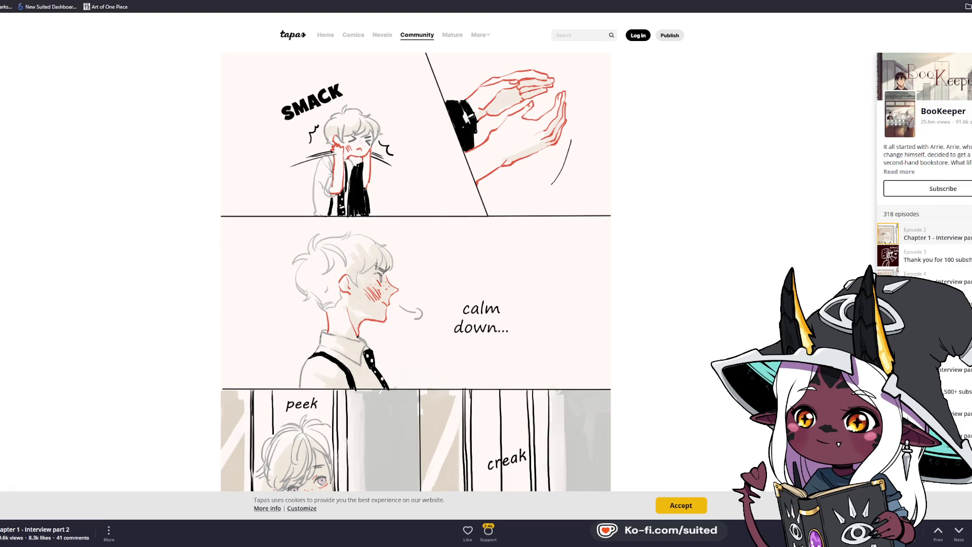
Step: Go back to the In the Jungle series page
key("alt+Left")
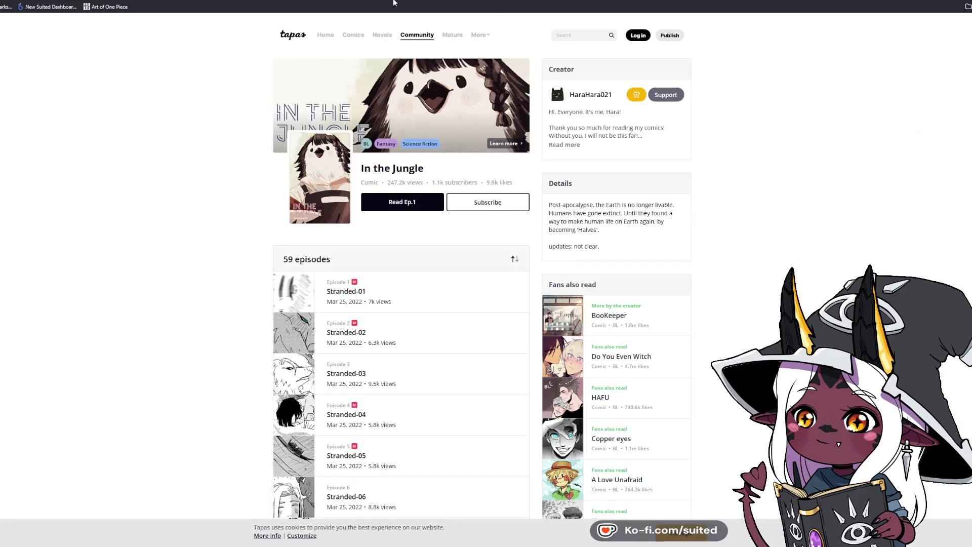
left_click(394, 3)
key("Escape")
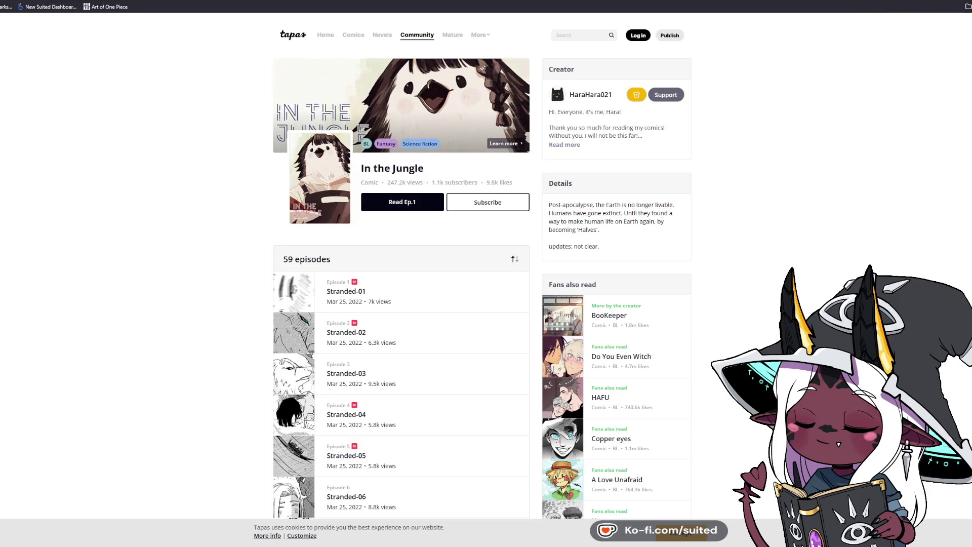
Step: Return to the North & East Teaser episode, then view and close its full series details
key("alt+Left")
key("ctrl+l")
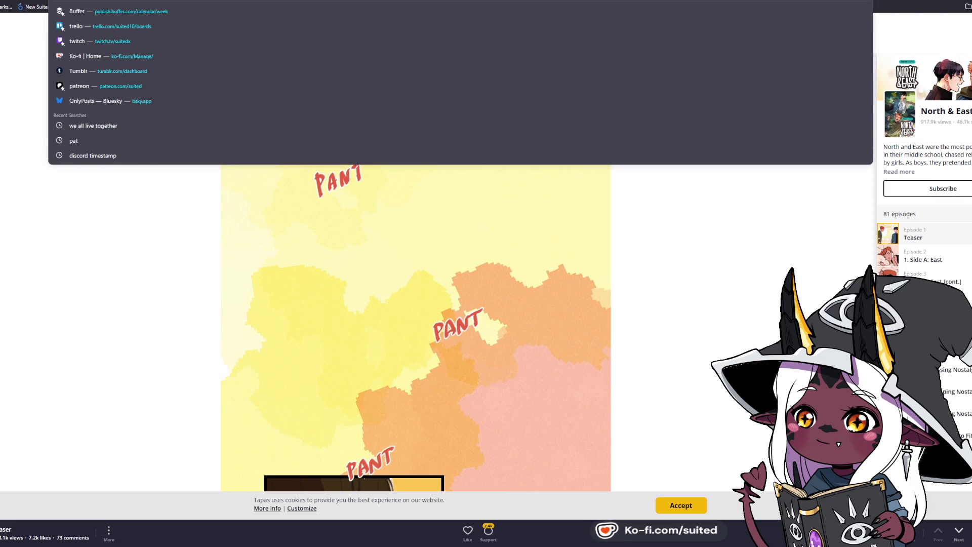
key("Escape")
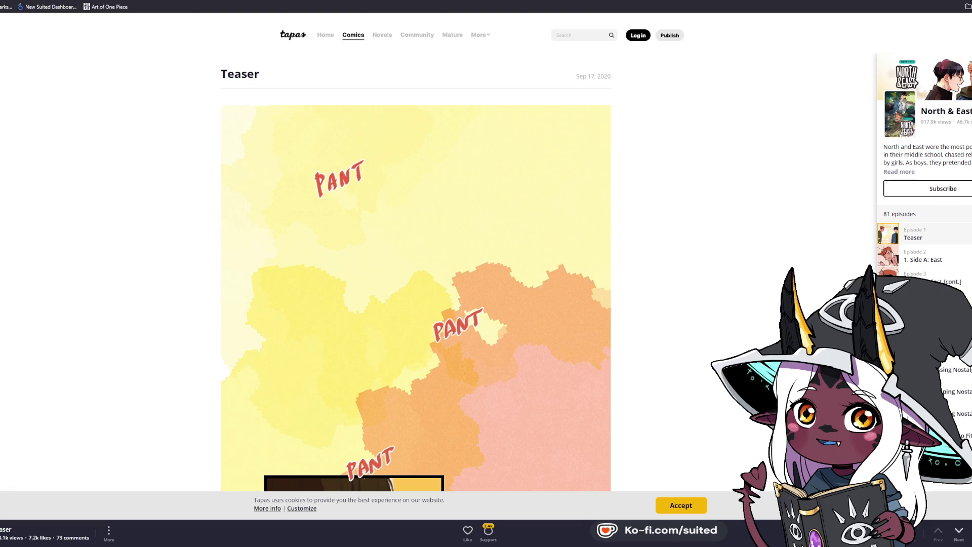
left_click(911, 171)
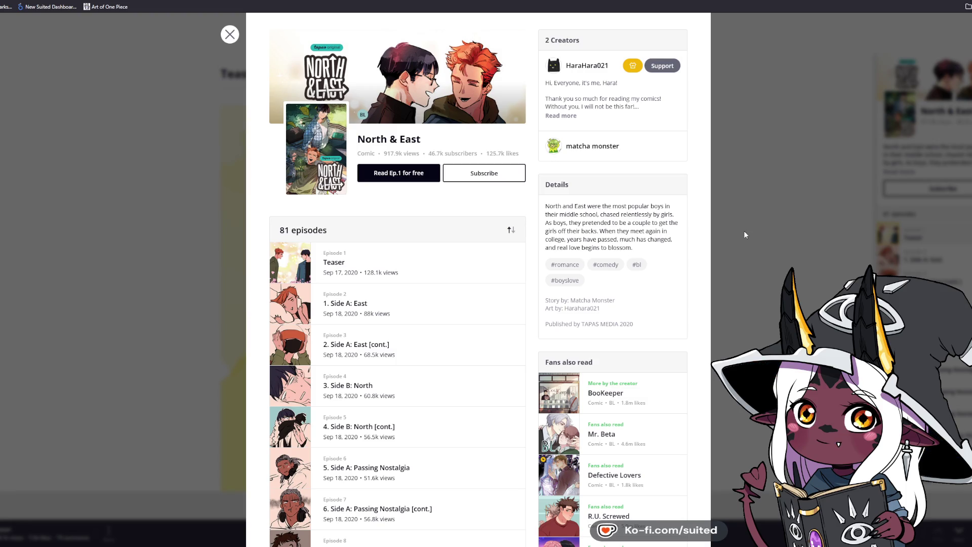
left_click(756, 202)
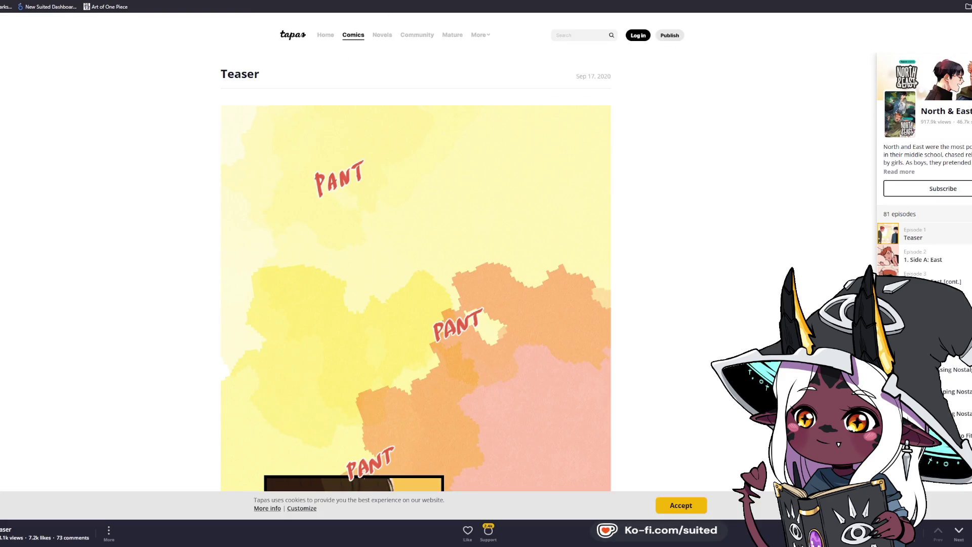
Step: Back on BooKeeper's Interview part 2, view and close the series details, then scroll to the peek panels
key("alt+Left")
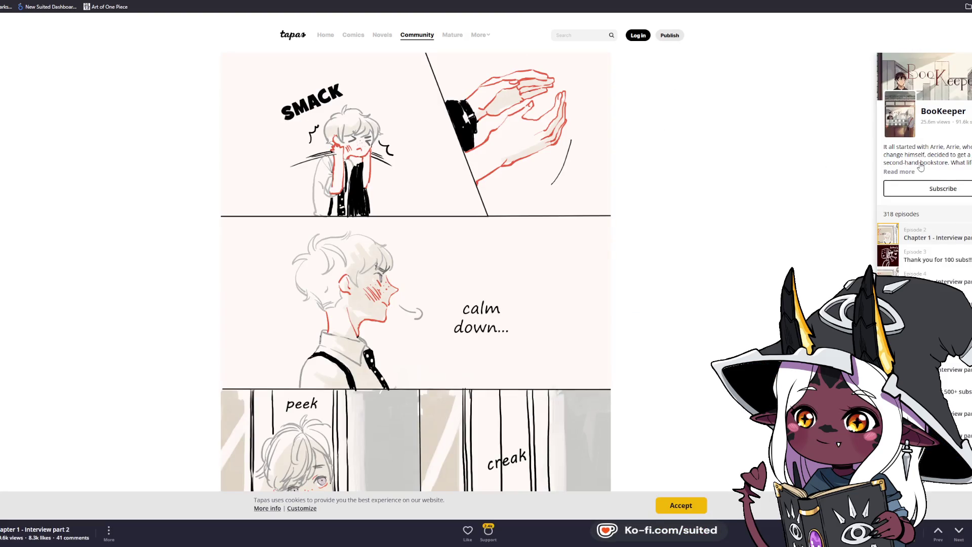
left_click(900, 172)
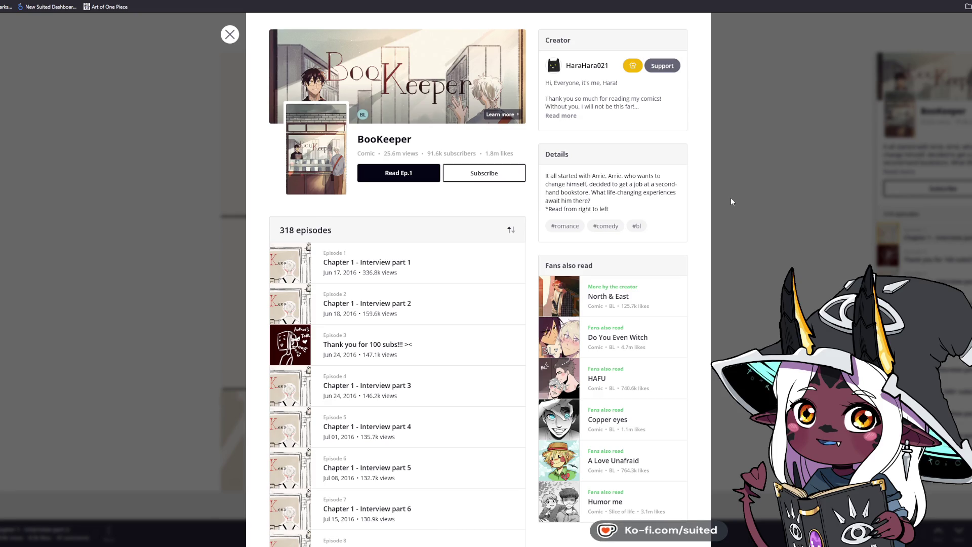
left_click(746, 224)
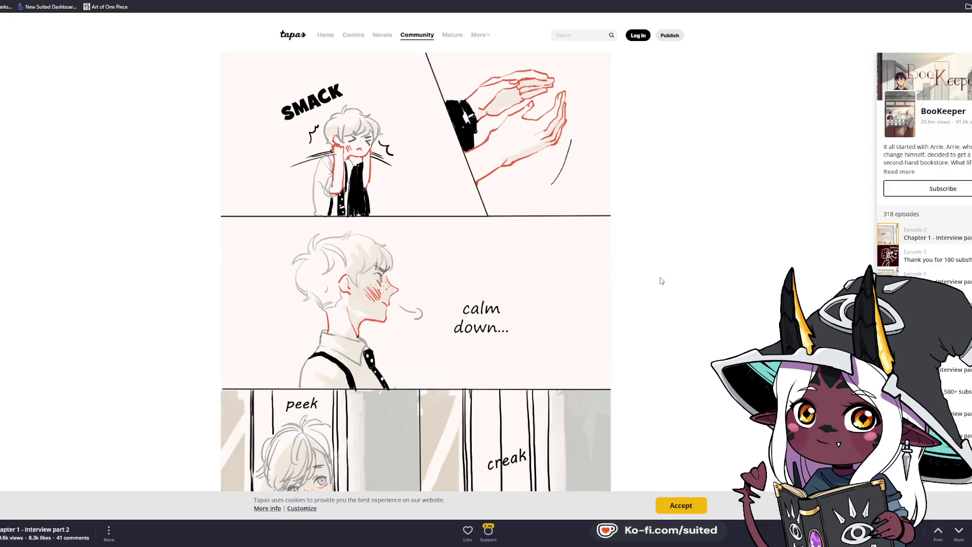
scroll(662, 281, "down", 2)
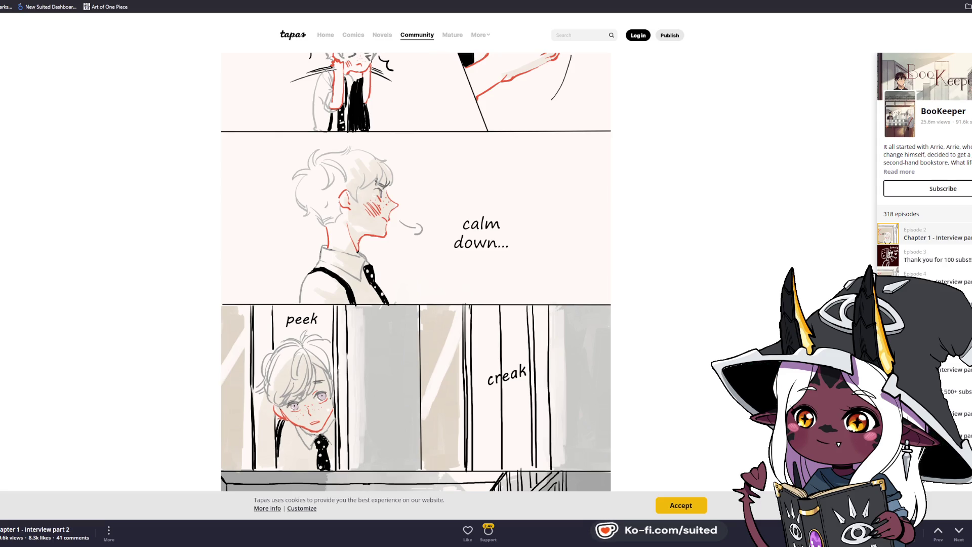